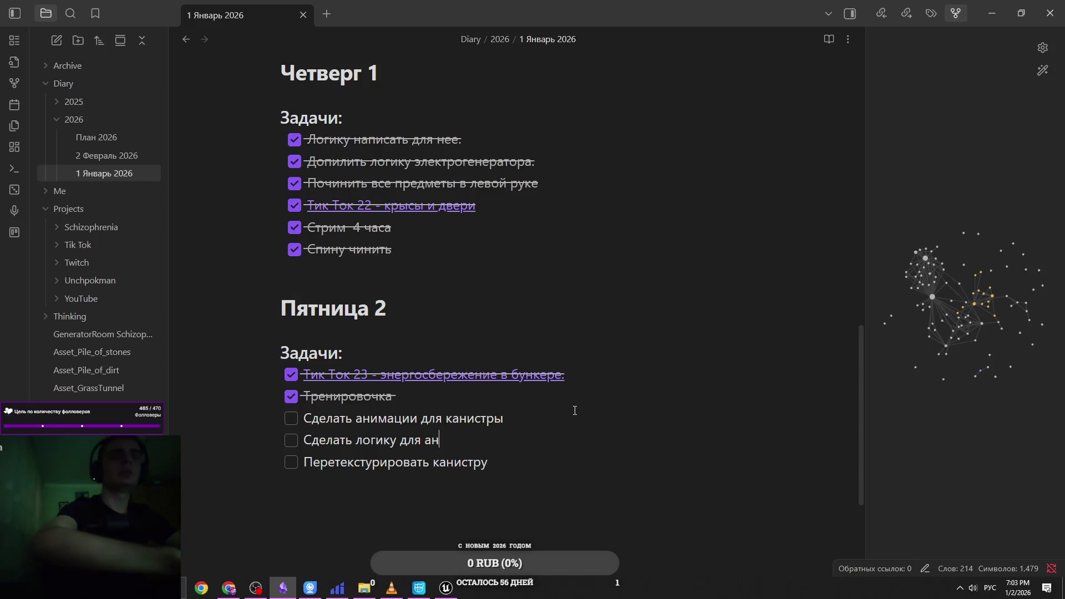
Step: Append '+ логику для обеих рук' to the canister animation task in Obsidian, then return to the engine
{"action": "type", "text": "имаций к"}
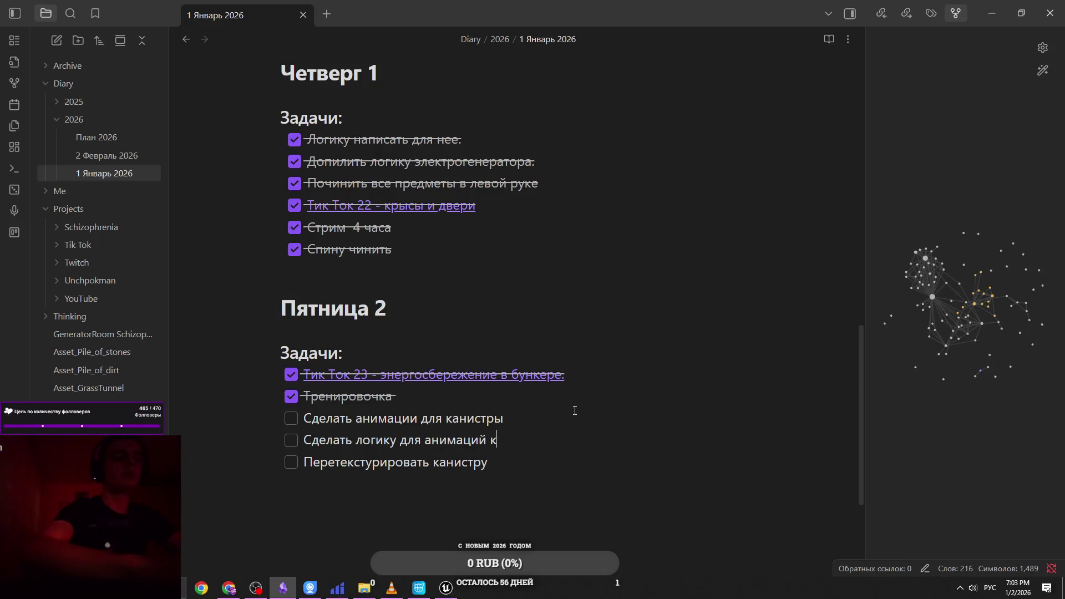
{"action": "type", "text": "ани_"}
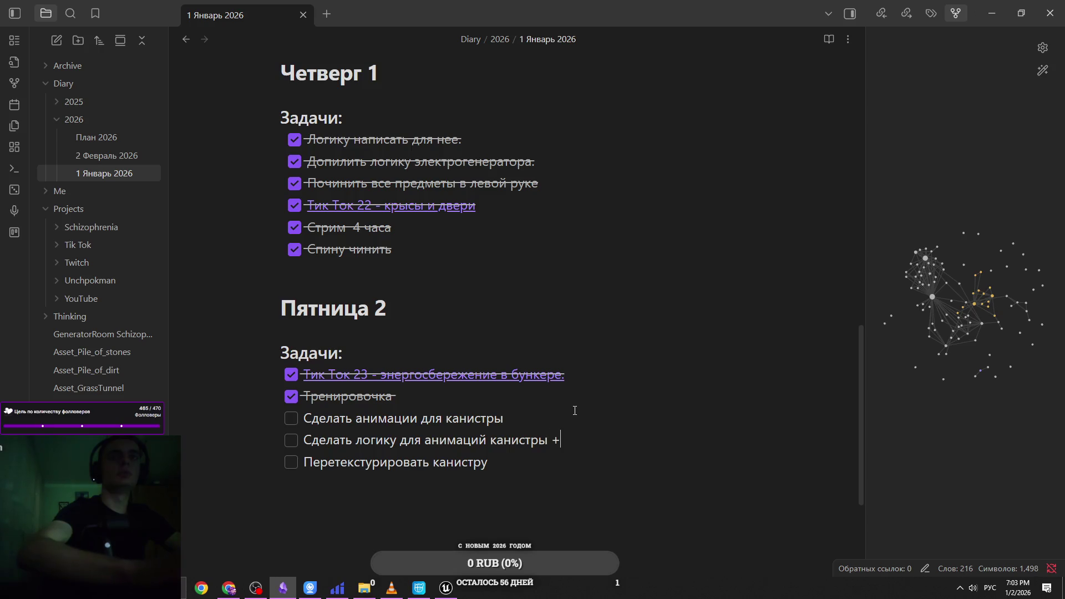
{"action": "type", "text": "ику для "}
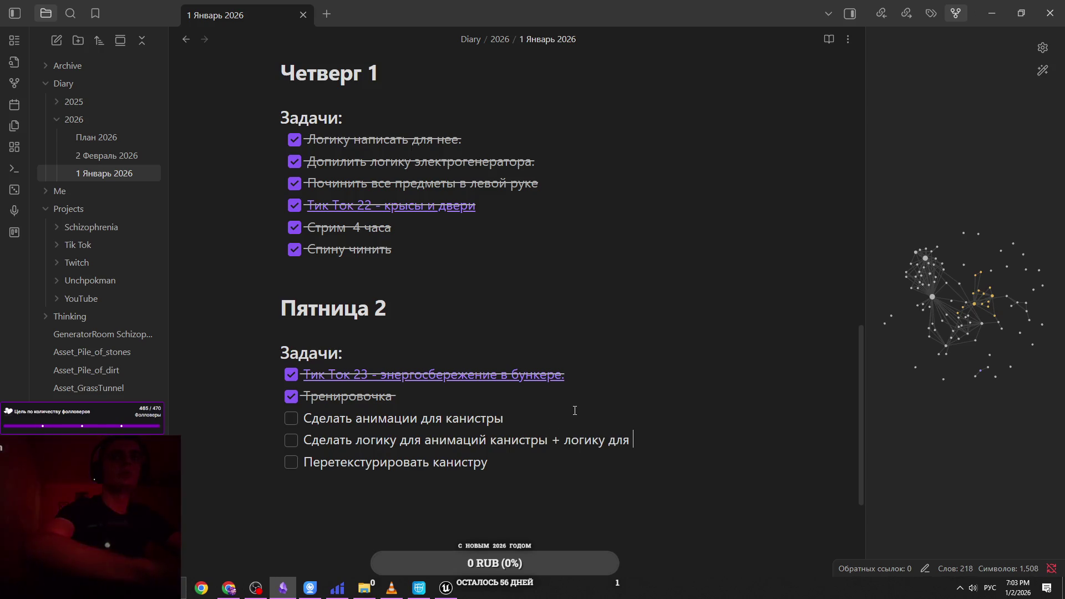
{"action": "type", "text": "обеих рук"}
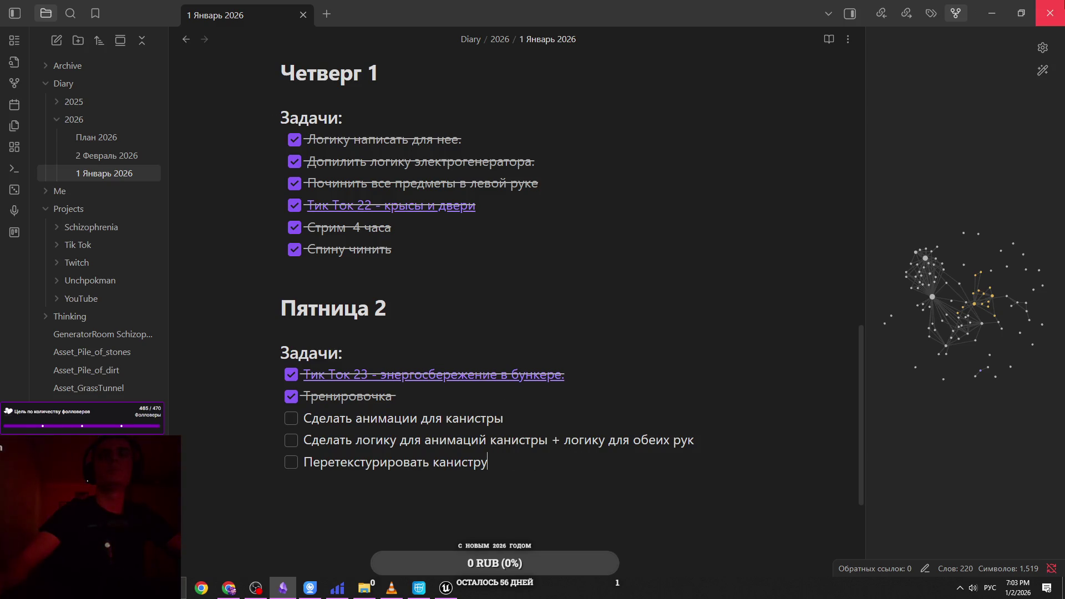
{"action": "left_click", "coordinate": [1049, 13]}
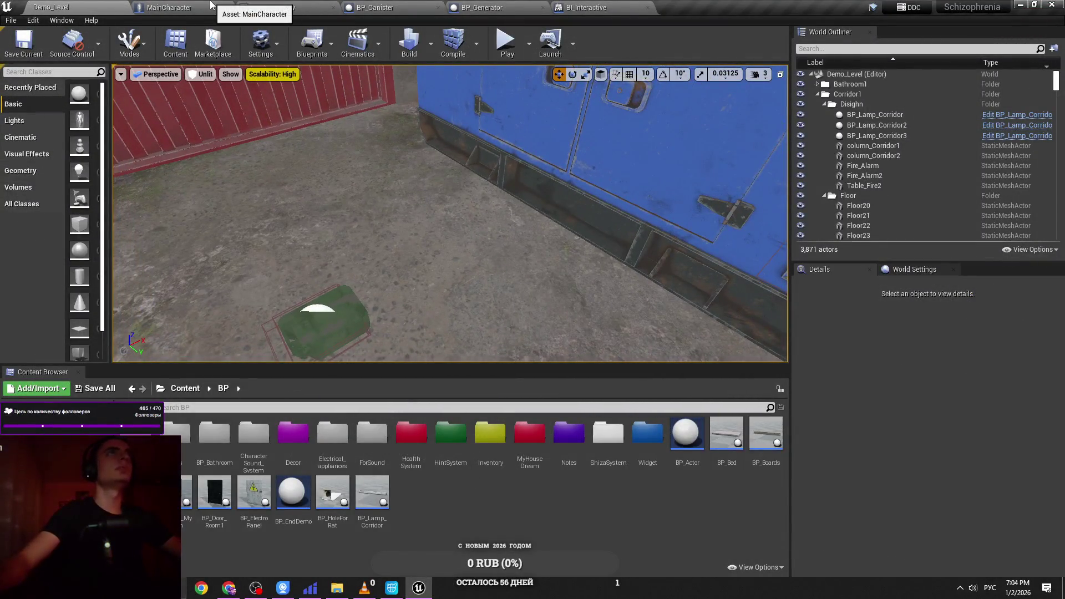
Step: Review the MainCharacter blueprint and ABB_BarSnow's Canister state graph in the LeftArm state machine
{"action": "left_click", "coordinate": [174, 6]}
{"action": "left_click", "coordinate": [50, 8]}
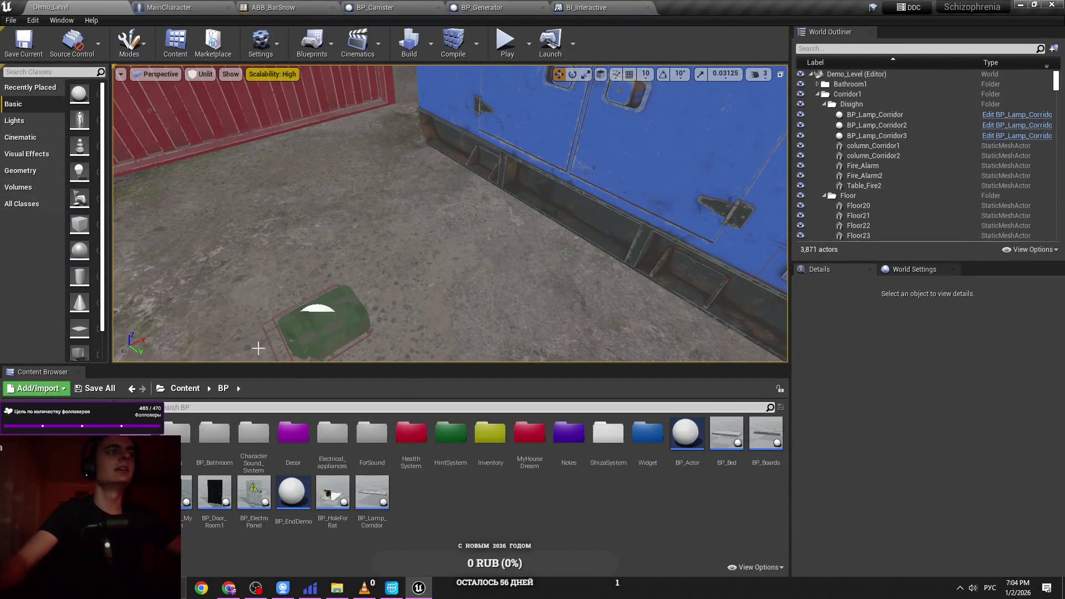
{"action": "left_click", "coordinate": [219, 6]}
{"action": "left_click", "coordinate": [288, 7]}
{"action": "left_click", "coordinate": [209, 5]}
{"action": "left_click", "coordinate": [271, 7]}
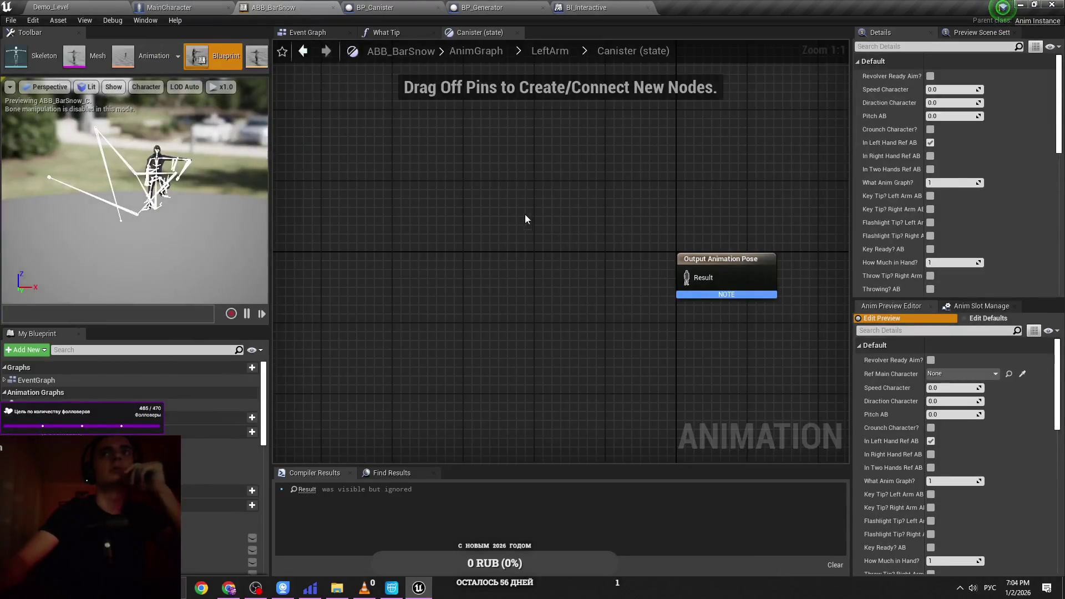
{"action": "left_click_drag", "start_coordinate": [527, 220], "coordinate": [417, 220]}
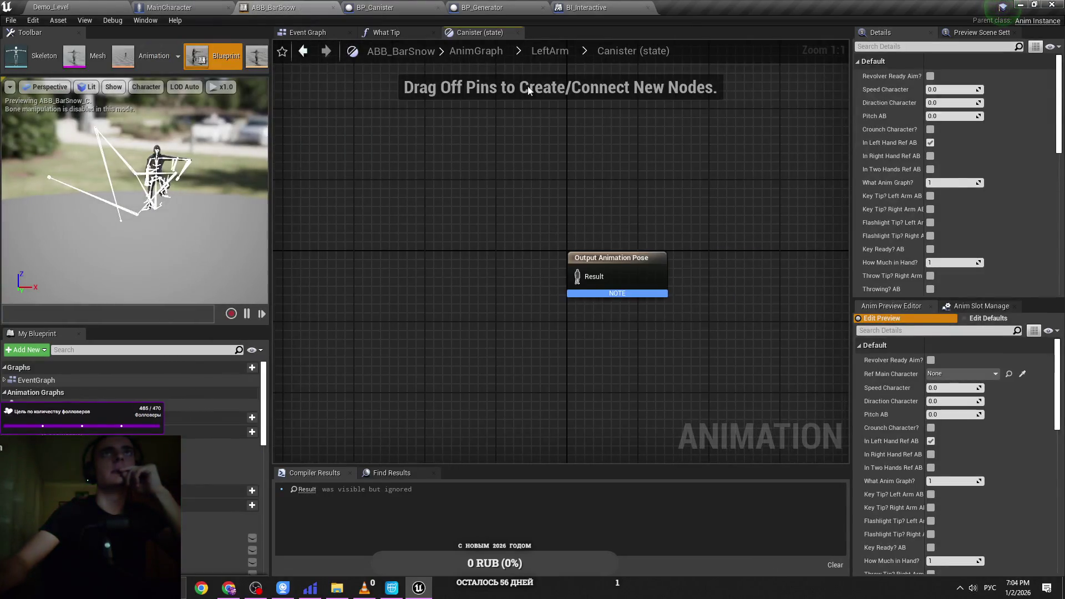
{"action": "left_click", "coordinate": [541, 55]}
{"action": "double_click", "coordinate": [702, 427]}
{"action": "left_click", "coordinate": [142, 5]}
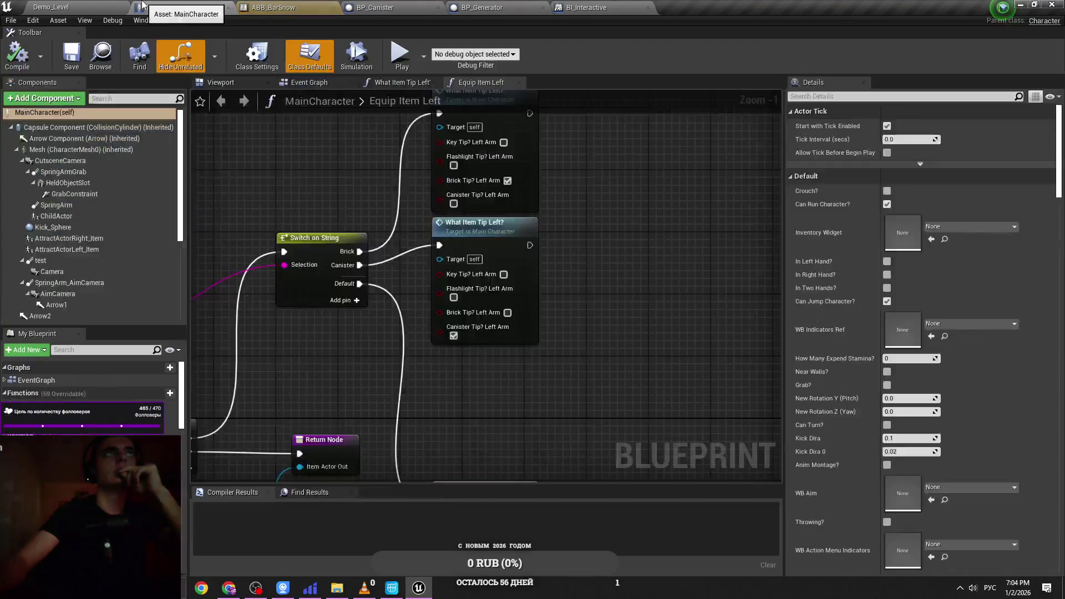
{"action": "left_click", "coordinate": [83, 7]}
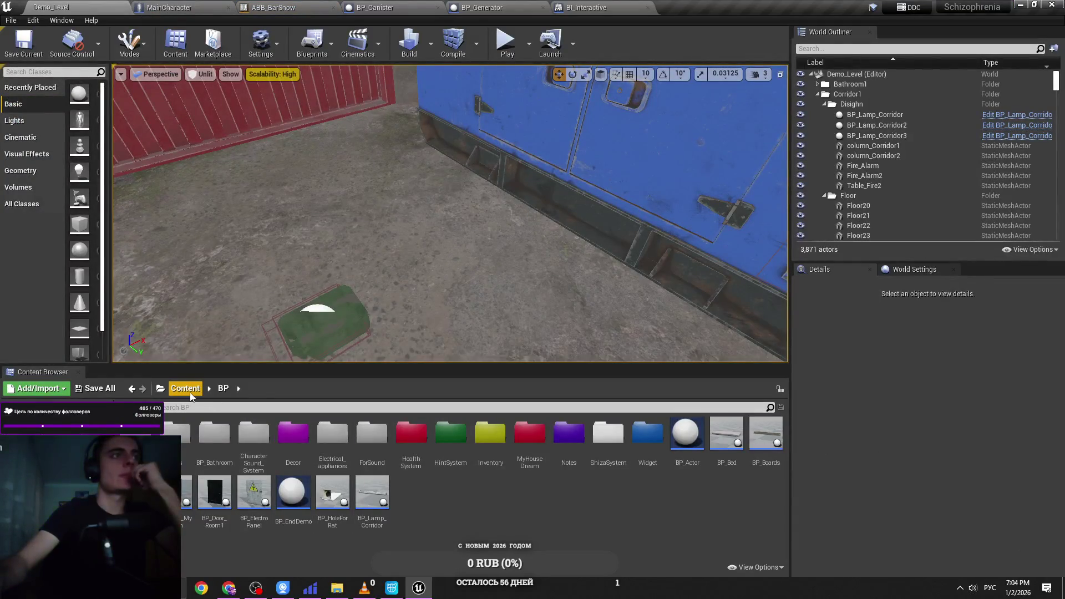
Step: Open the BP › Inventory folder, close the 2025.mp4 video in VLC, and minimize the editor
{"action": "left_click", "coordinate": [474, 460]}
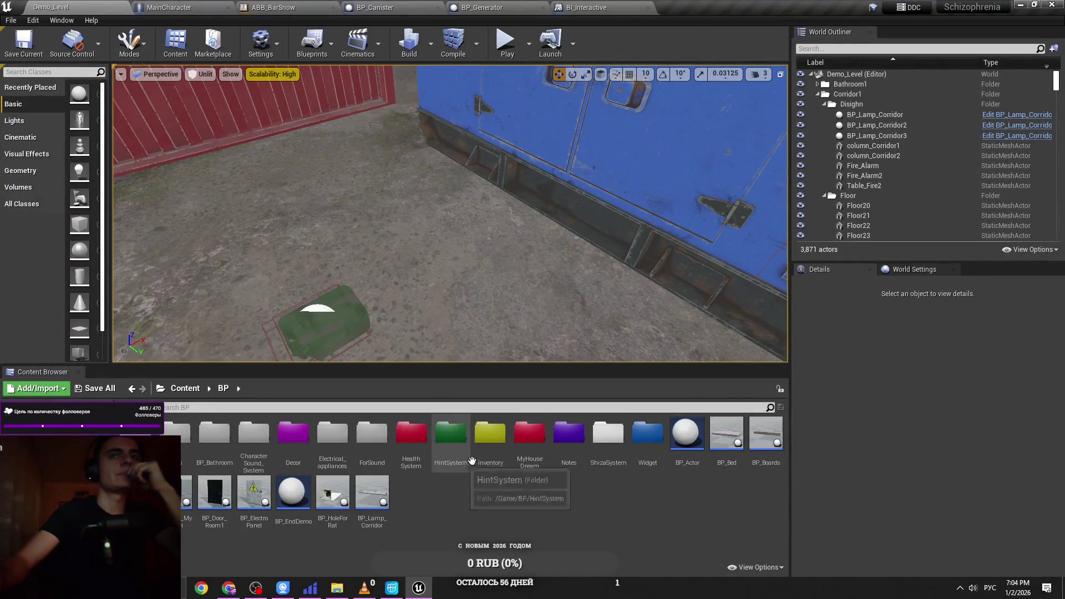
{"action": "double_click", "coordinate": [475, 459]}
{"action": "left_click", "coordinate": [364, 588]}
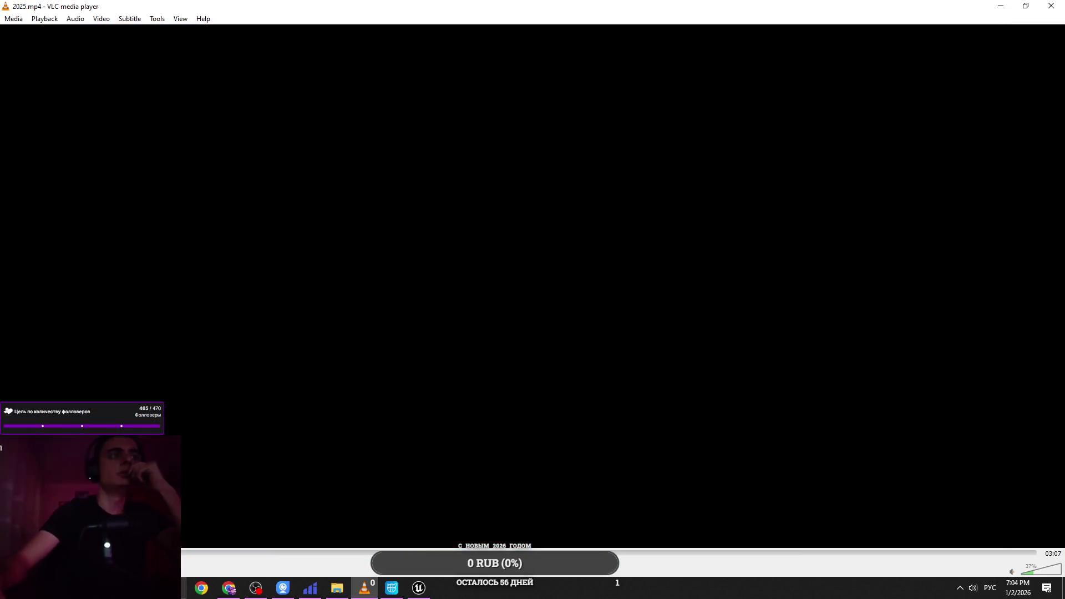
{"action": "left_click", "coordinate": [1051, 6]}
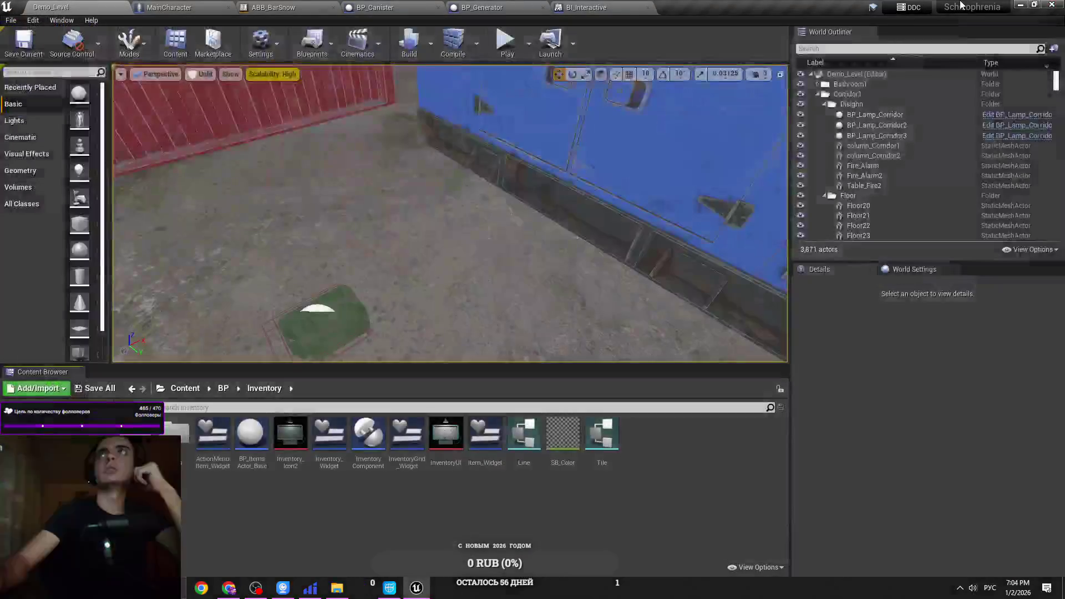
{"action": "left_click", "coordinate": [1013, 4]}
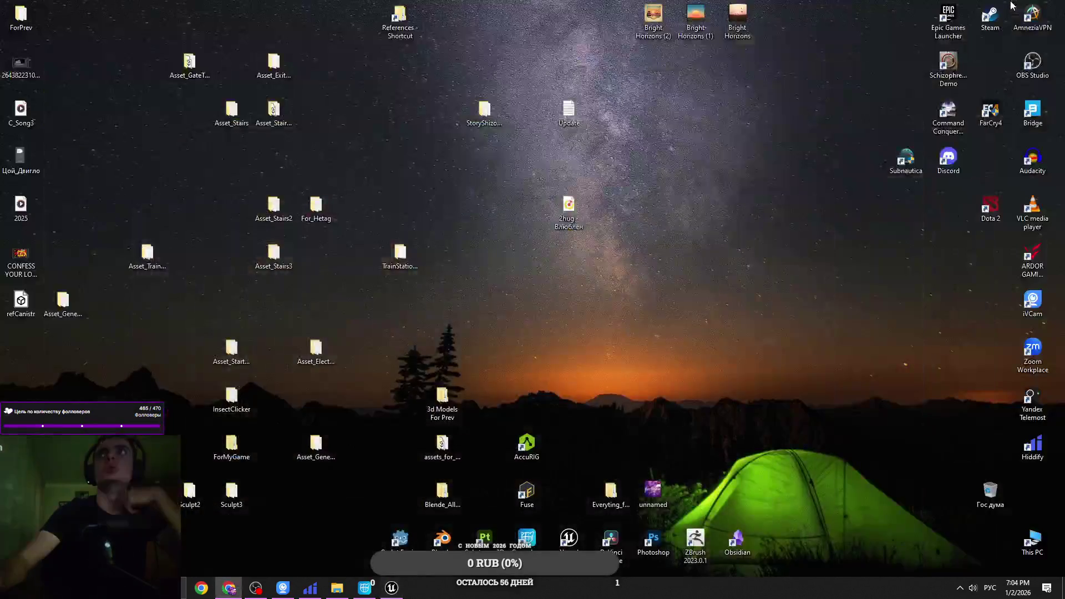
Step: Play Цой_Двигло.mp4 in VLC media player in the background and return to the Unreal editor
{"action": "right_click", "coordinate": [40, 161]}
{"action": "key", "text": "Escape"}
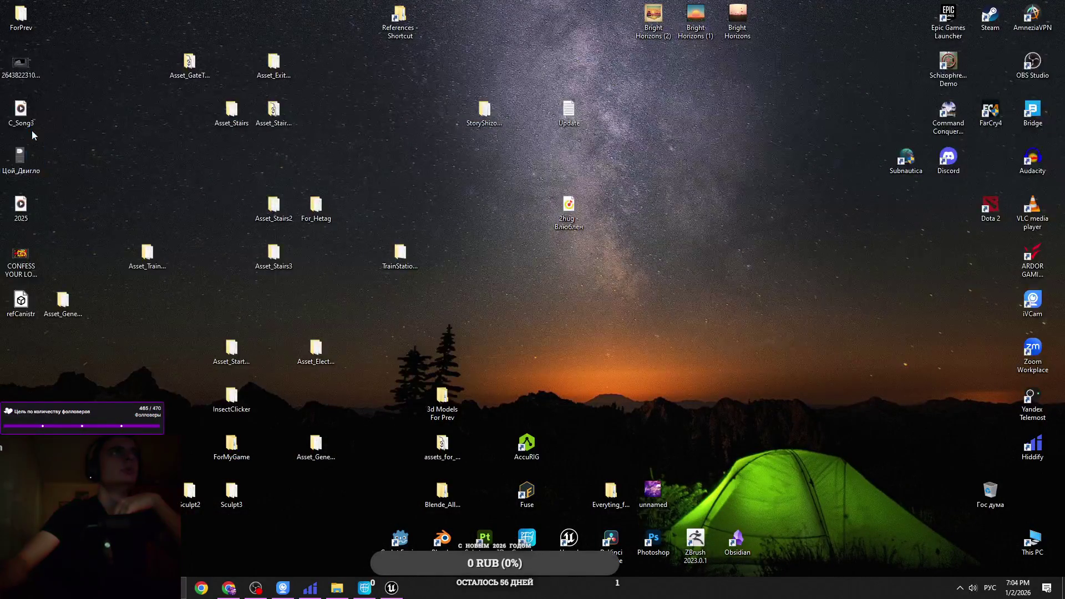
{"action": "right_click", "coordinate": [31, 124]}
{"action": "key", "text": "Escape"}
{"action": "left_click", "coordinate": [16, 166]}
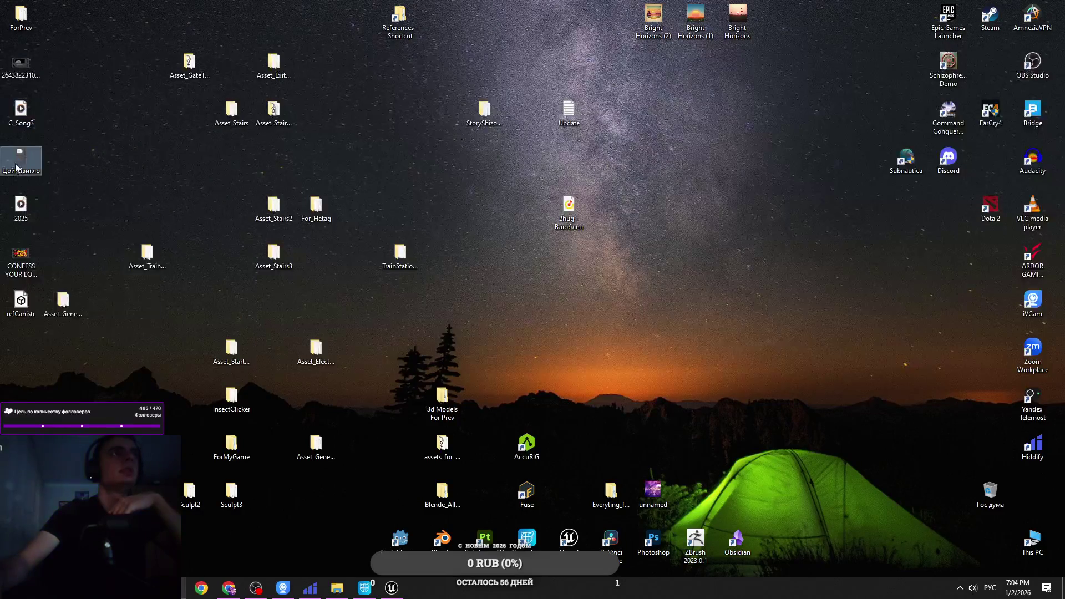
{"action": "right_click", "coordinate": [16, 167]}
{"action": "mouse_move", "coordinate": [113, 245]}
{"action": "left_click", "coordinate": [308, 297]}
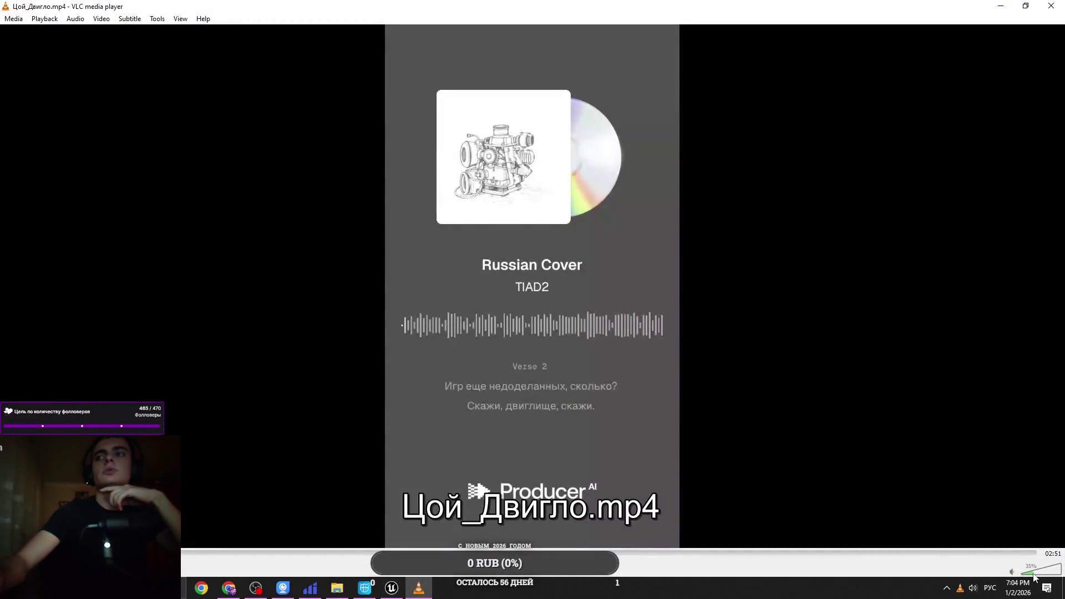
{"action": "left_click", "coordinate": [1000, 6]}
{"action": "left_click", "coordinate": [391, 588]}
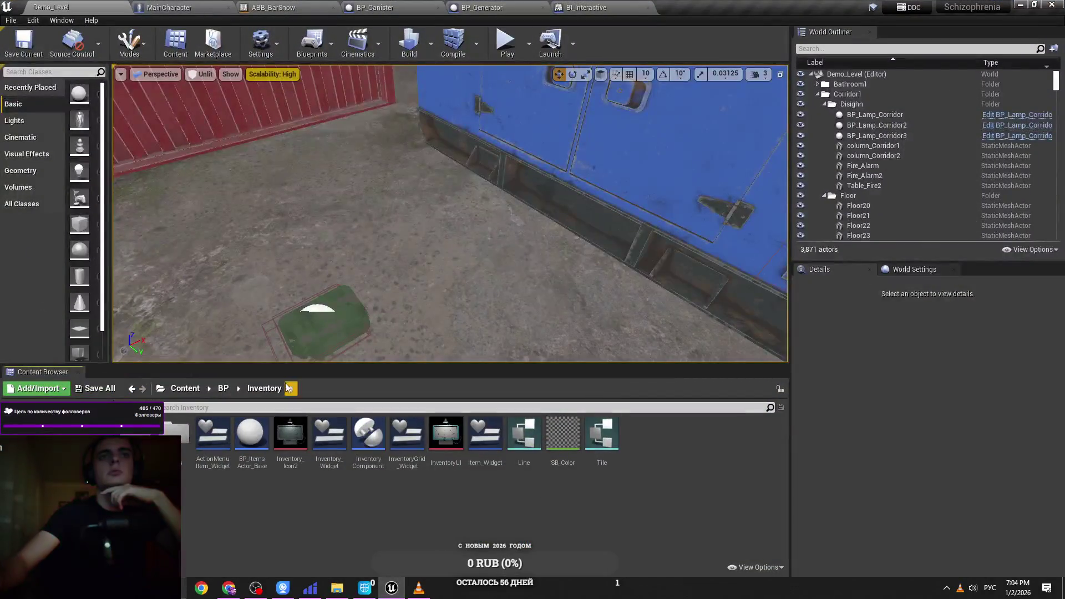
Step: Select the canister placed in the level and check its blueprint edit options
{"action": "left_click", "coordinate": [184, 390]}
{"action": "double_click", "coordinate": [253, 435]}
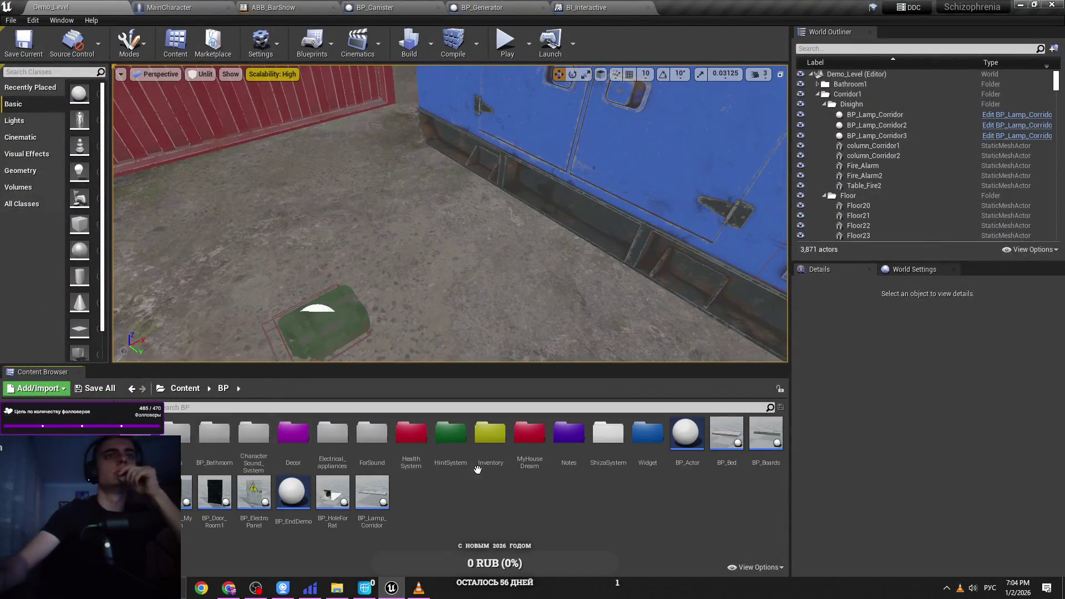
{"action": "left_click", "coordinate": [302, 322]}
{"action": "left_click", "coordinate": [1010, 300]}
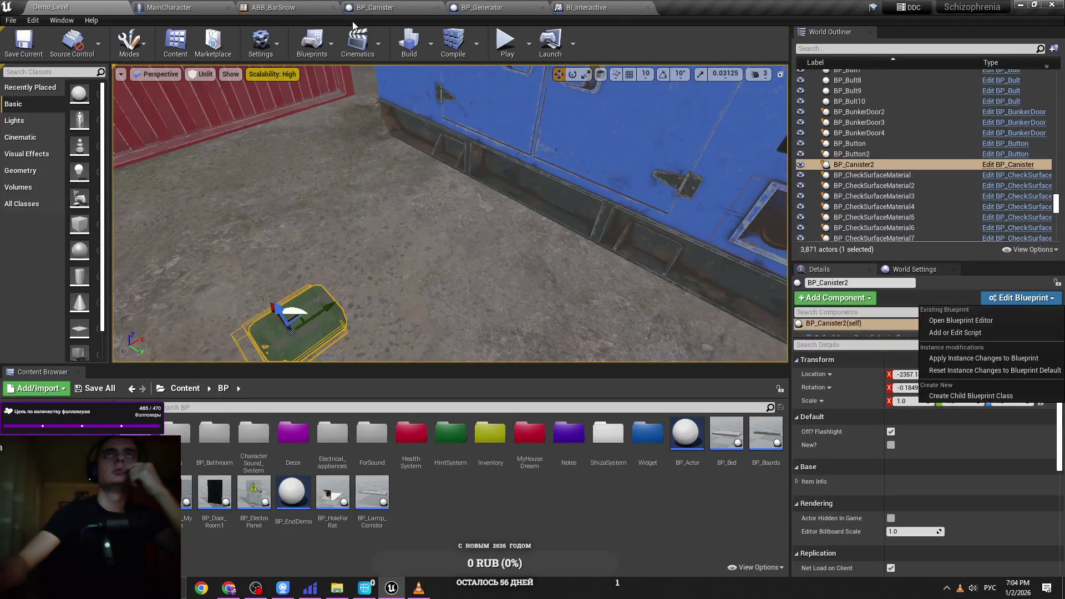
{"action": "left_click_drag", "start_coordinate": [452, 226], "coordinate": [452, 211]}
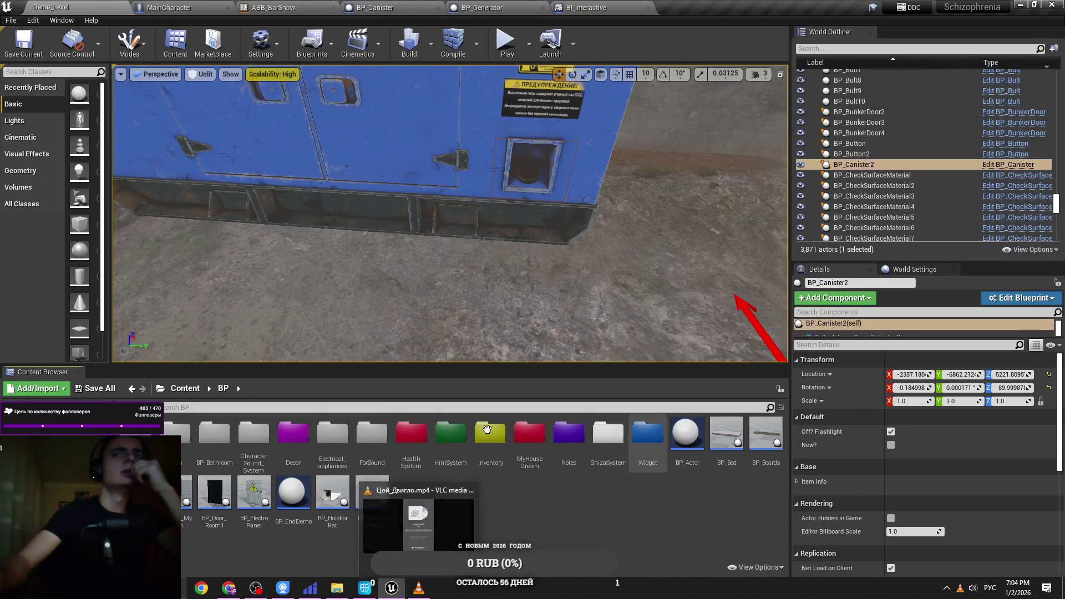
Step: Browse to Content/ThirdPersonBP/AnimationsBarSnow/Items/Canister and bring up the CanisterRightArm Explorer folder
{"action": "left_click", "coordinate": [189, 390]}
{"action": "double_click", "coordinate": [687, 433]}
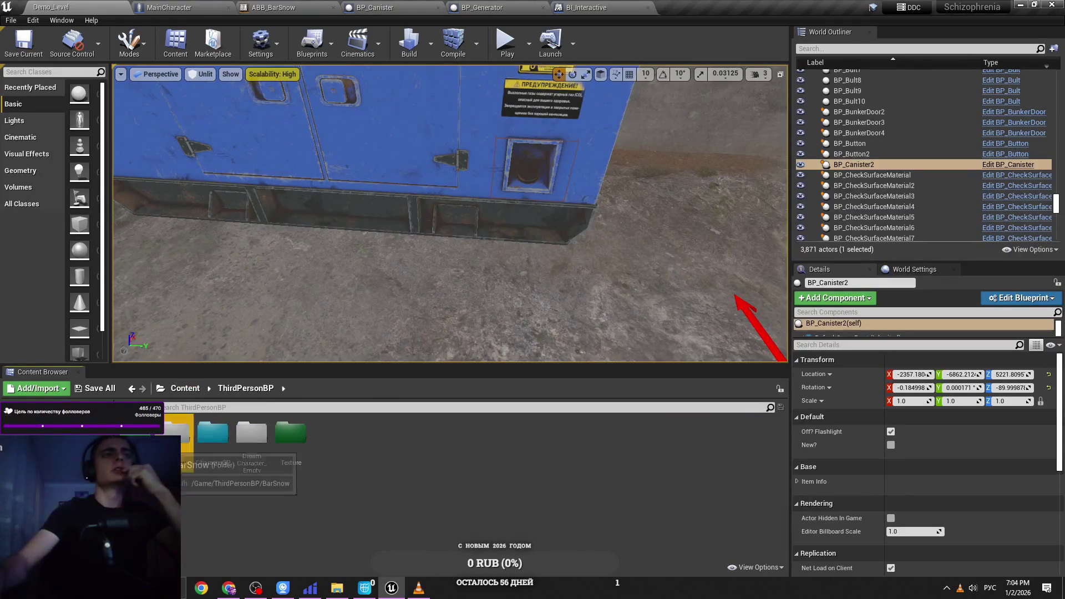
{"action": "double_click", "coordinate": [145, 438]}
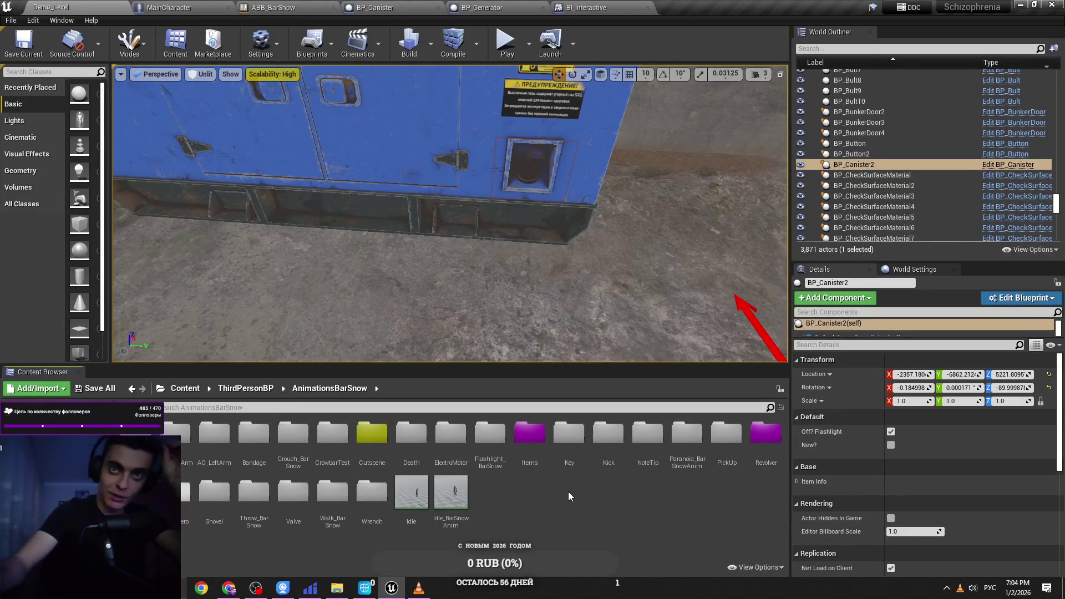
{"action": "double_click", "coordinate": [530, 435]}
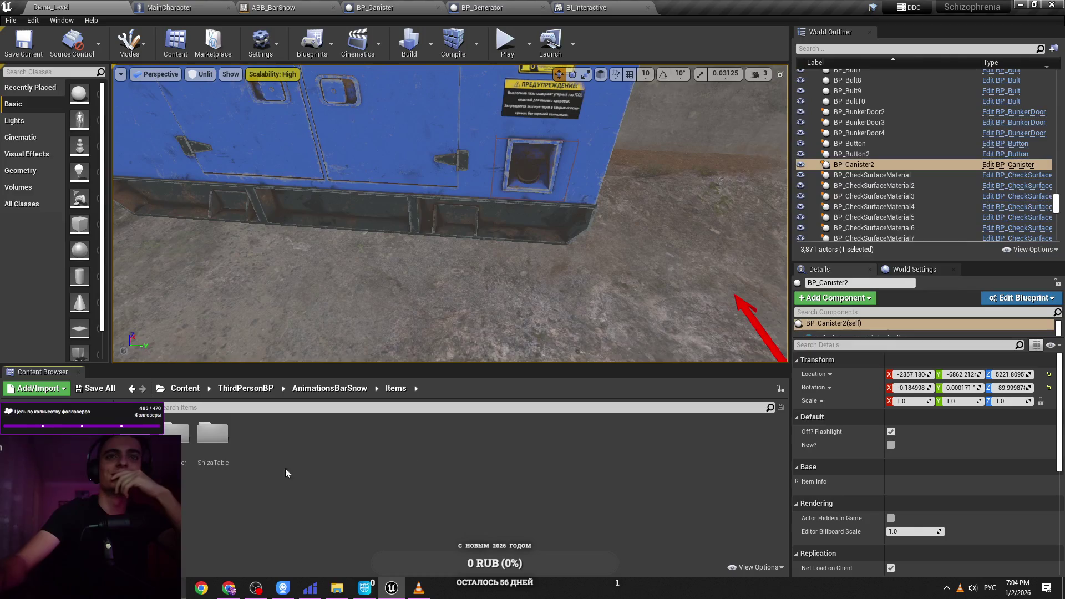
{"action": "double_click", "coordinate": [187, 457]}
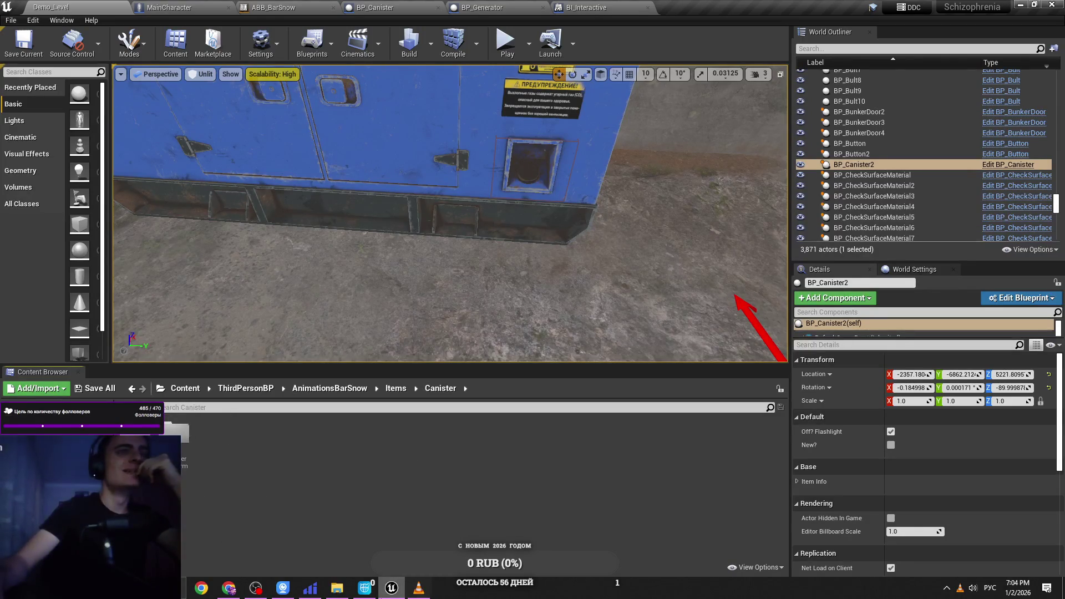
{"action": "mouse_move", "coordinate": [348, 593]}
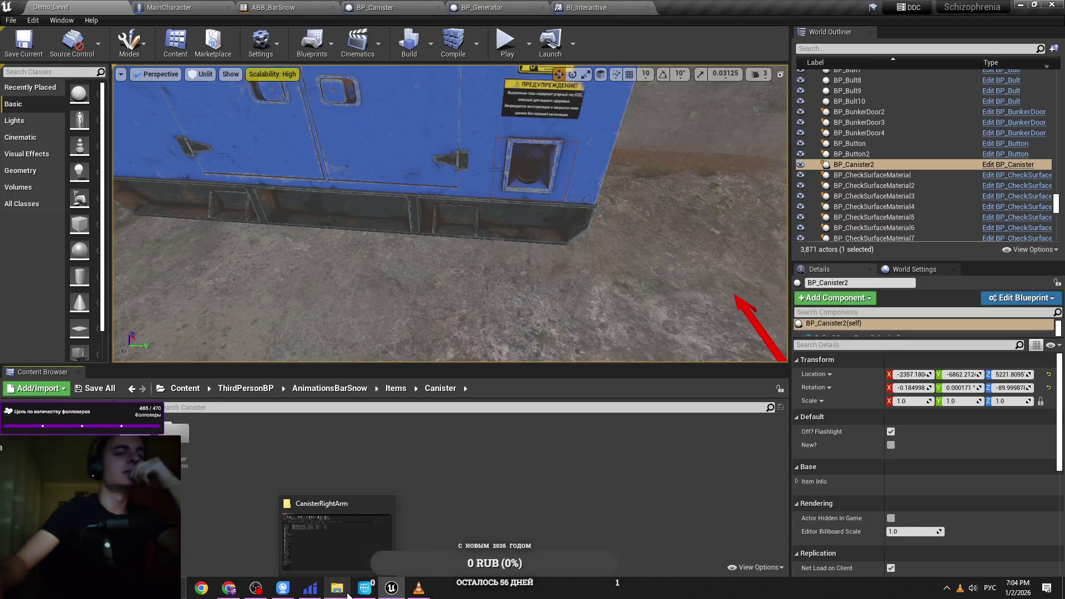
{"action": "left_click", "coordinate": [339, 540]}
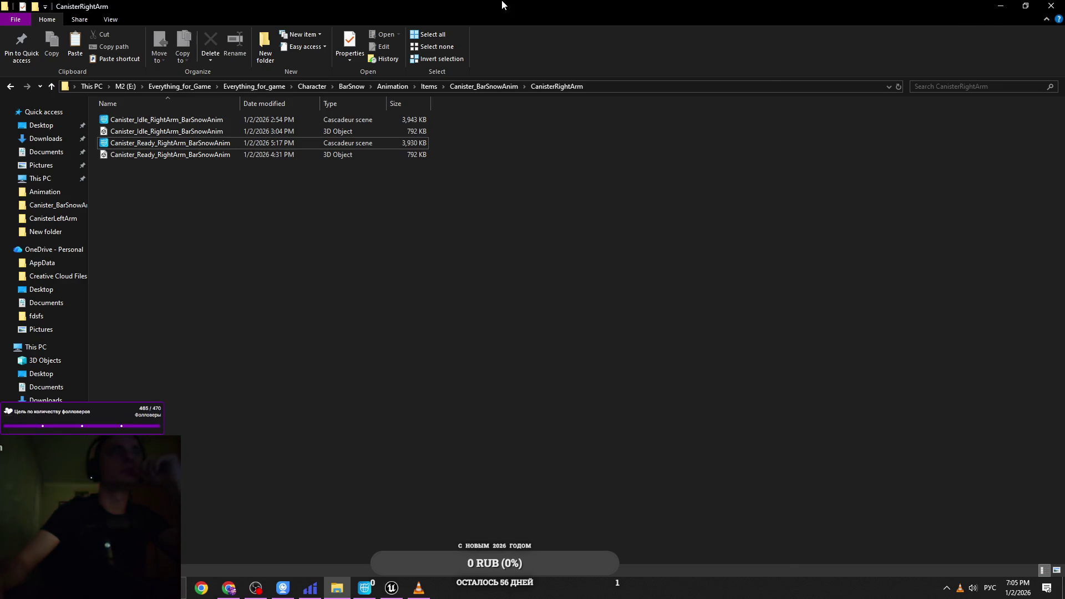
Step: Restore the Explorer window and inspect the Canister_Idle_RightArm_BarSnowAnim file
{"action": "double_click", "coordinate": [502, 5]}
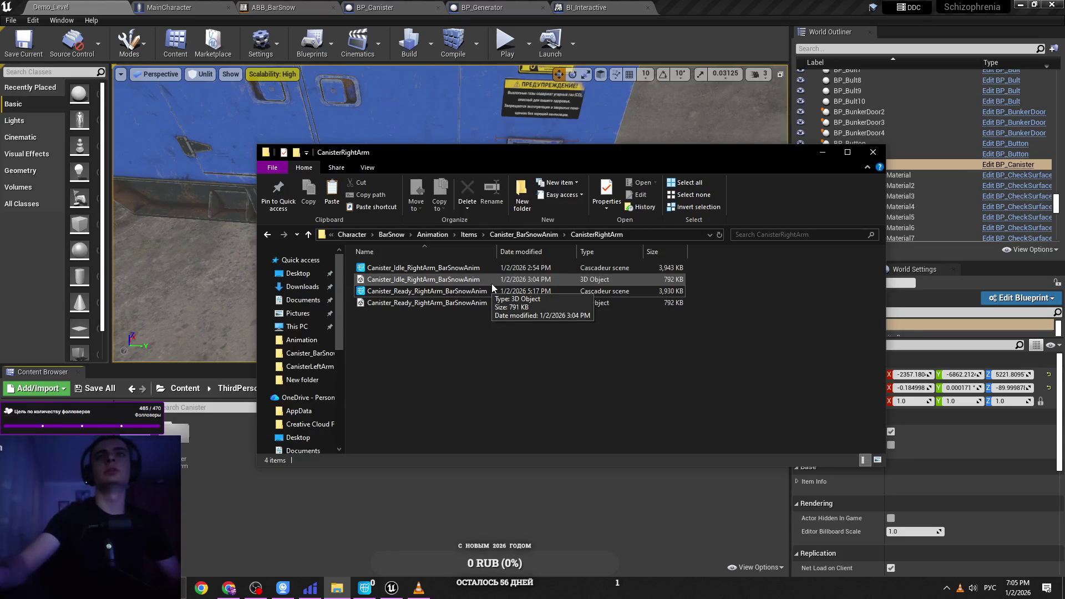
{"action": "left_click", "coordinate": [491, 284]}
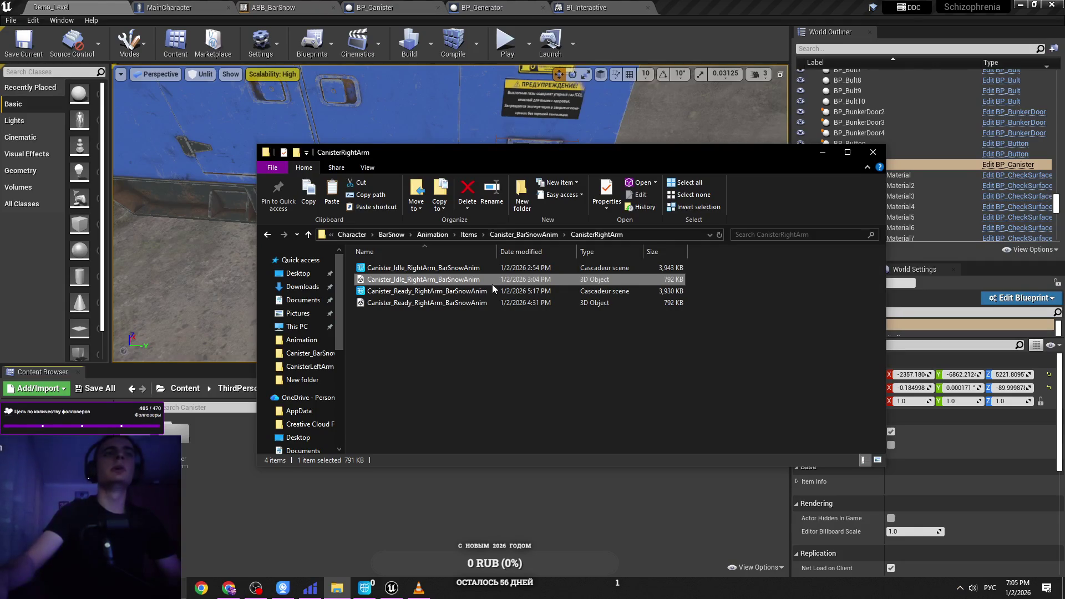
{"action": "left_click", "coordinate": [527, 301]}
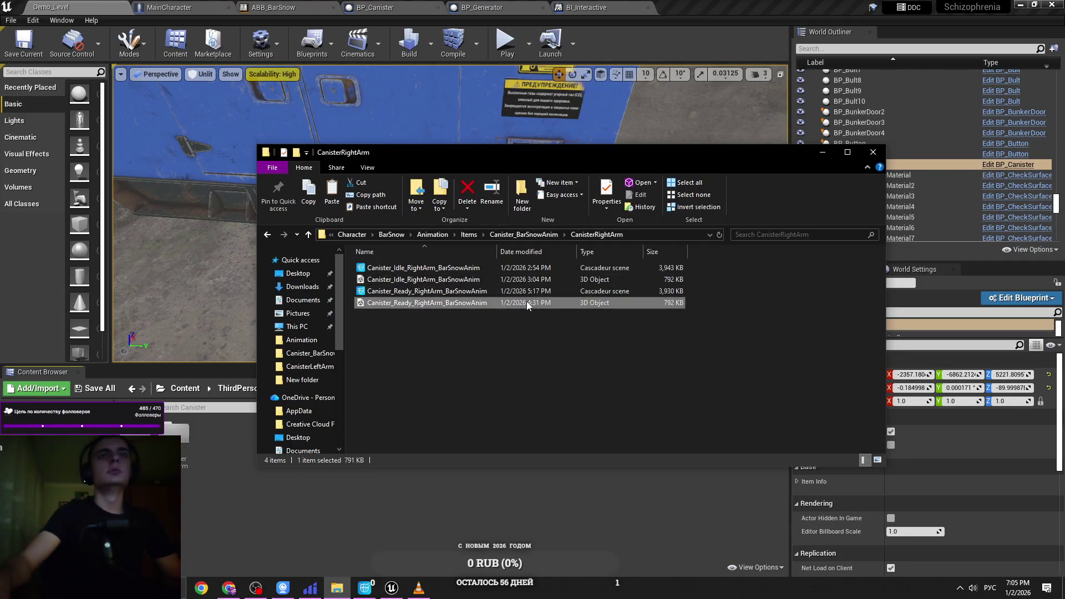
{"action": "left_click", "coordinate": [509, 366]}
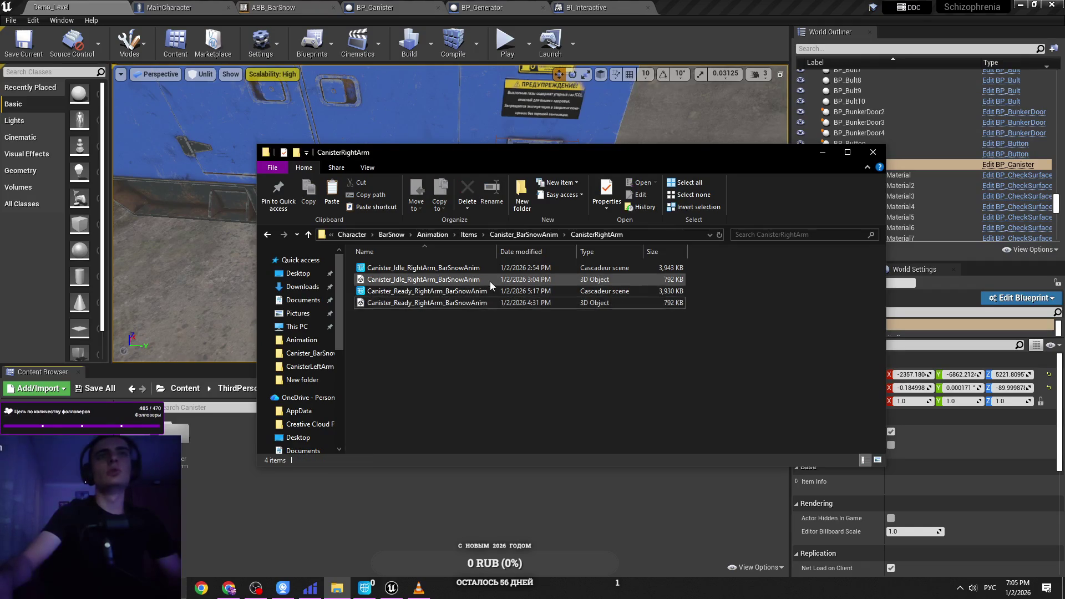
Step: Open the CanisterLeftArm folder and drag Canister_Ready_LeftArm into the Unreal Content Browser
{"action": "left_click", "coordinate": [537, 233]}
{"action": "left_click", "coordinate": [469, 266]}
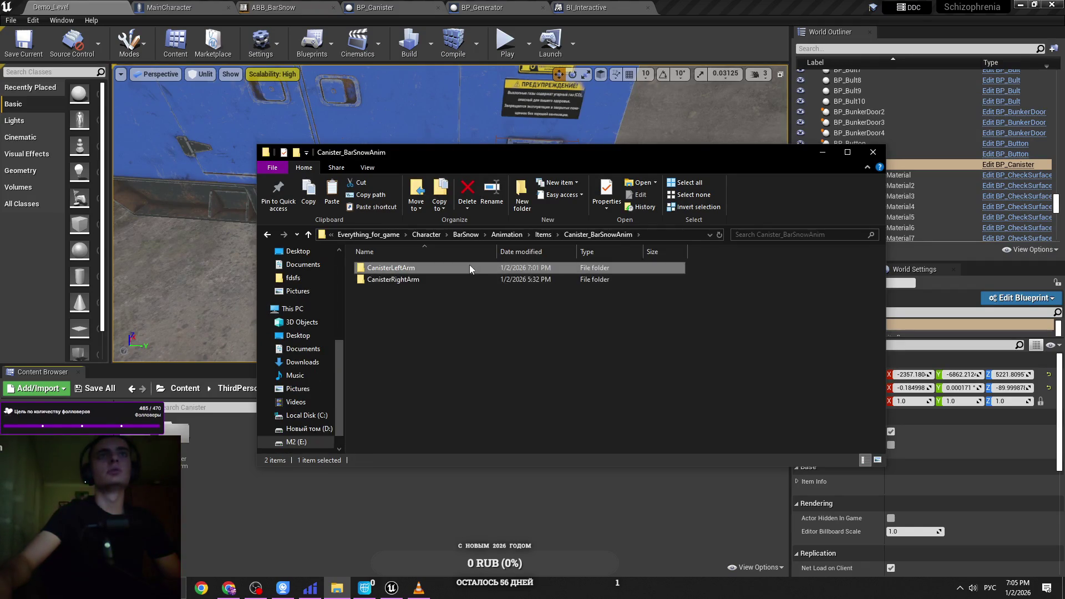
{"action": "double_click", "coordinate": [469, 269]}
{"action": "left_click", "coordinate": [471, 302]}
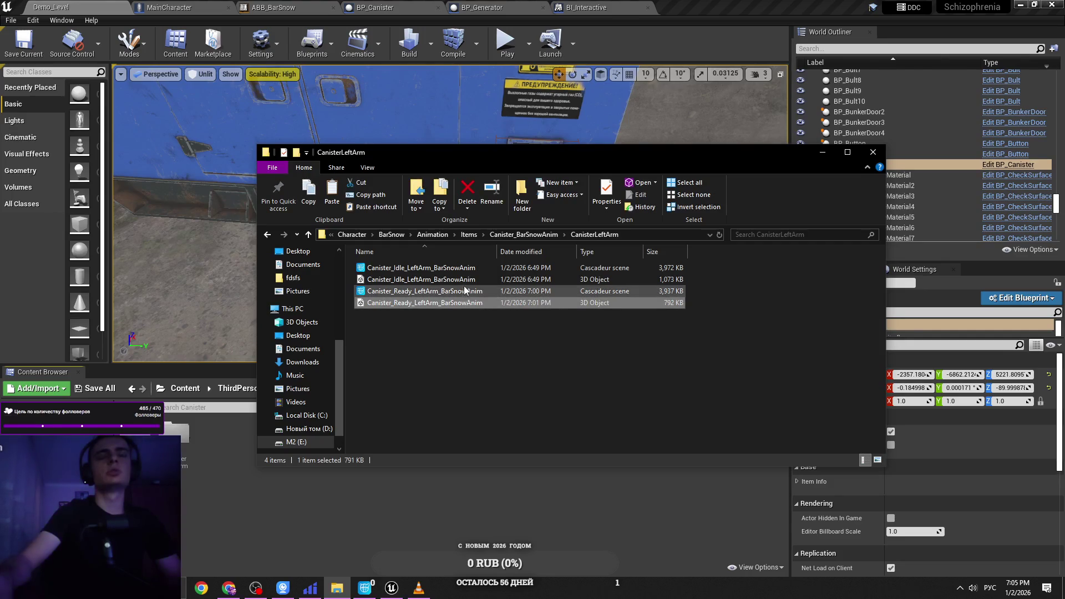
{"action": "mouse_move", "coordinate": [461, 304]}
{"action": "left_mouse_down"}
{"action": "mouse_move", "coordinate": [310, 366]}
{"action": "mouse_move", "coordinate": [177, 441]}
{"action": "left_mouse_up"}
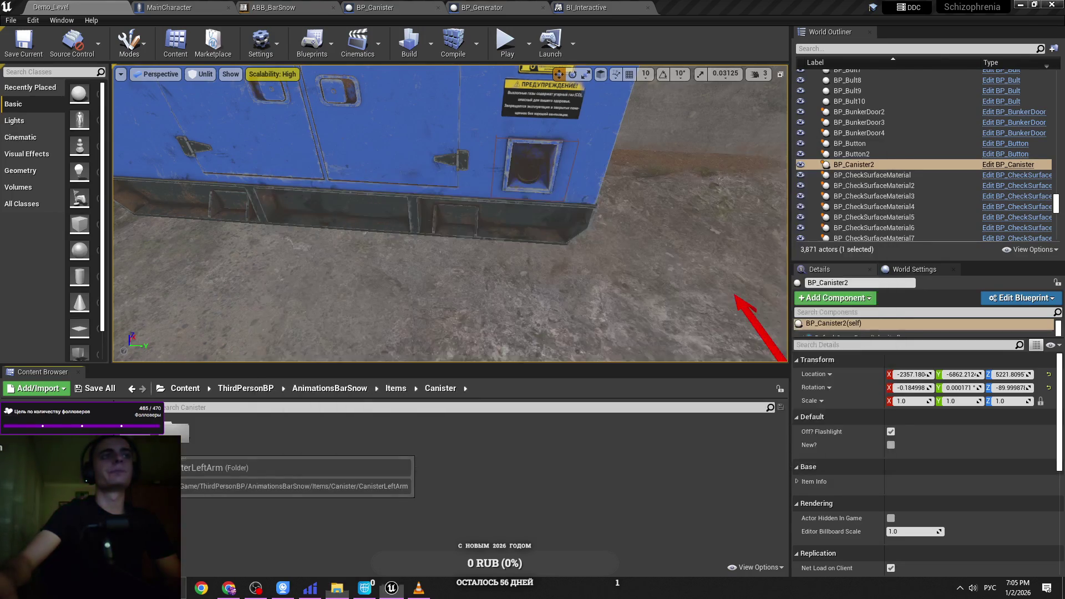
Step: Import Canister_Ready_LeftArm into the CanisterLeftArm folder using BarSnowBlender_Skeleton
{"action": "double_click", "coordinate": [177, 435]}
{"action": "left_click", "coordinate": [337, 588]}
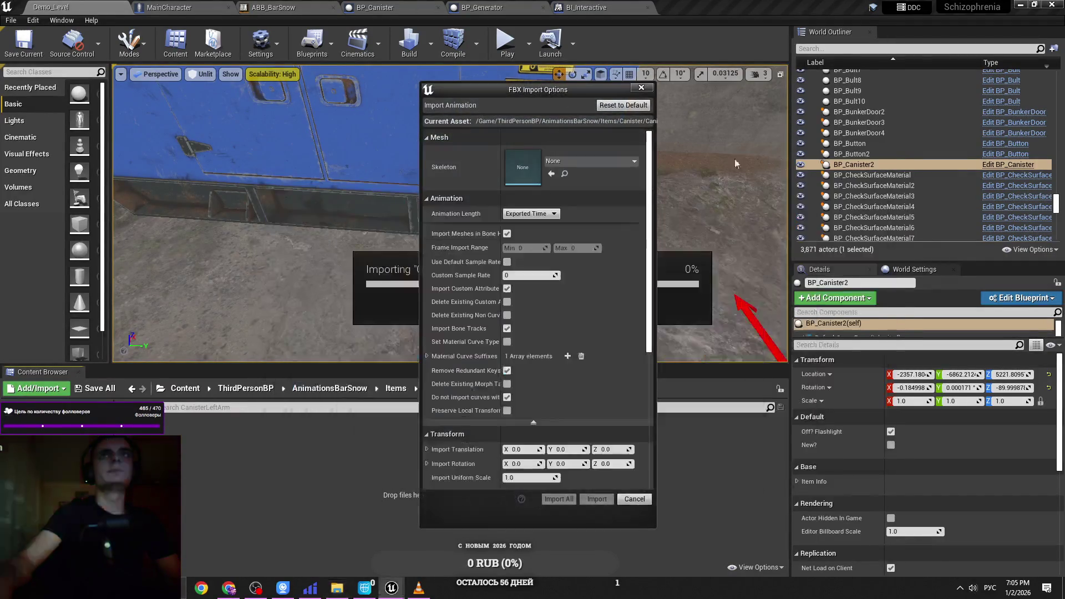
{"action": "left_click", "coordinate": [576, 160]}
{"action": "type", "text": "и"}
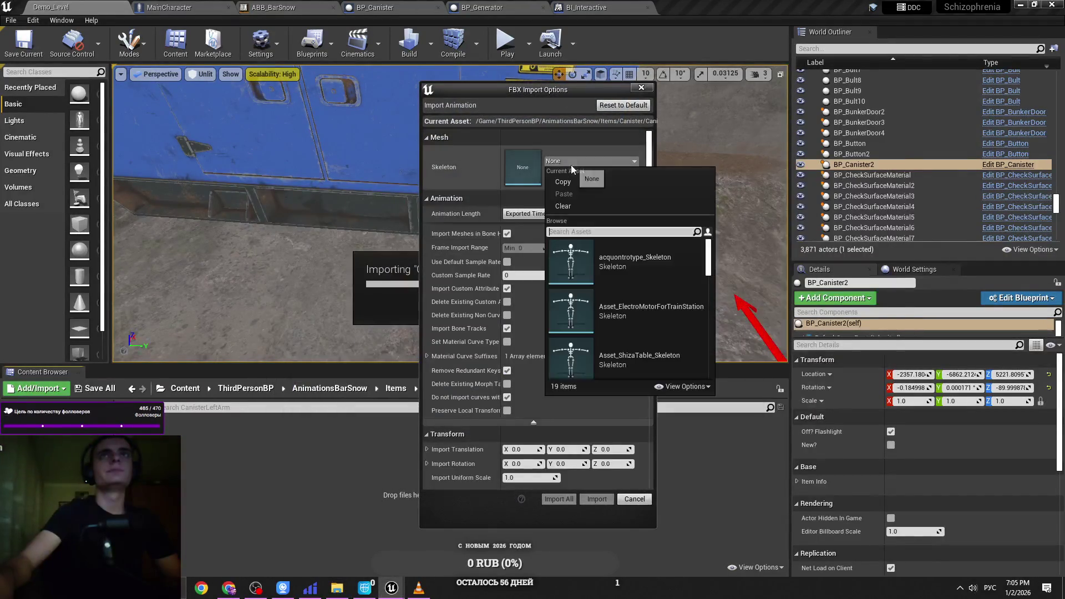
{"action": "key", "text": "BackSpace"}
{"action": "key", "text": "alt+shift"}
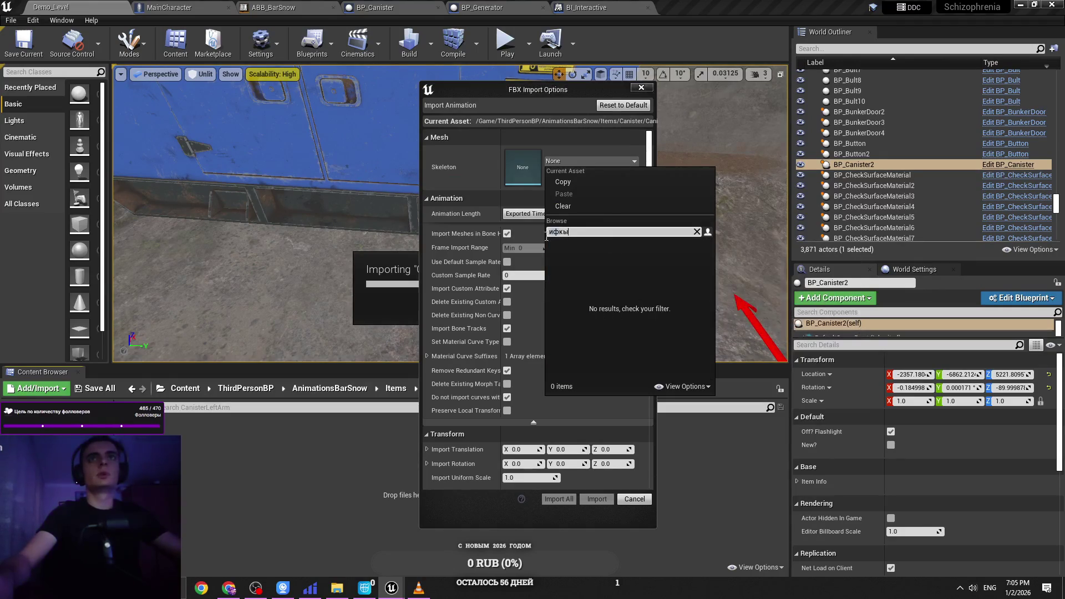
{"action": "type", "text": "bars"}
{"action": "left_click", "coordinate": [613, 276]}
{"action": "left_click", "coordinate": [604, 499]}
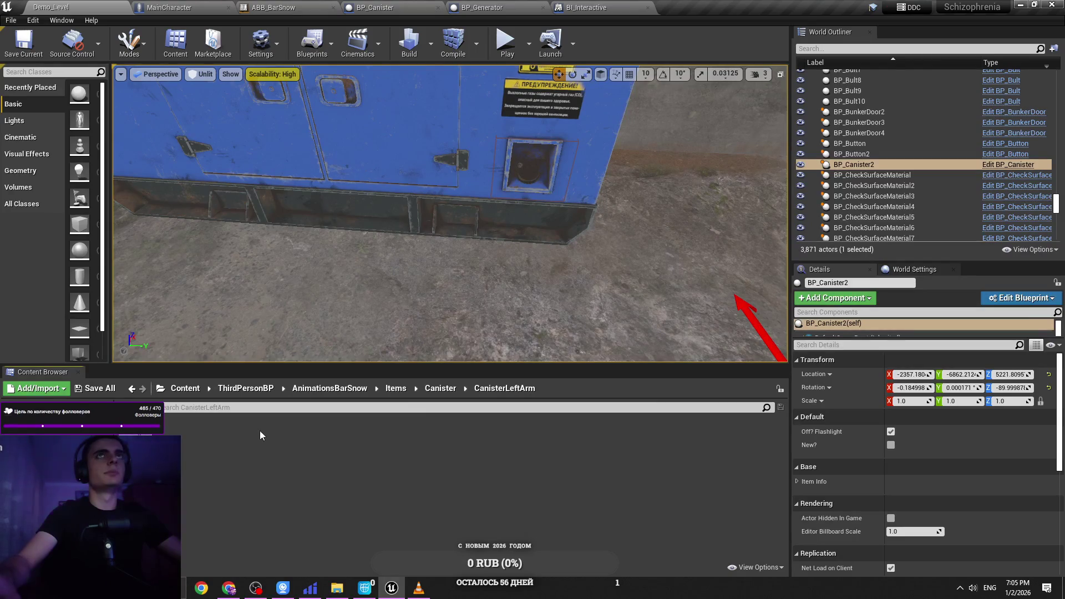
Step: Check the imported ready animation's context menu without choosing any action
{"action": "right_click", "coordinate": [133, 447]}
{"action": "left_click", "coordinate": [189, 498]}
{"action": "right_click", "coordinate": [189, 497]}
{"action": "left_click", "coordinate": [189, 497]}
{"action": "right_click", "coordinate": [137, 462]}
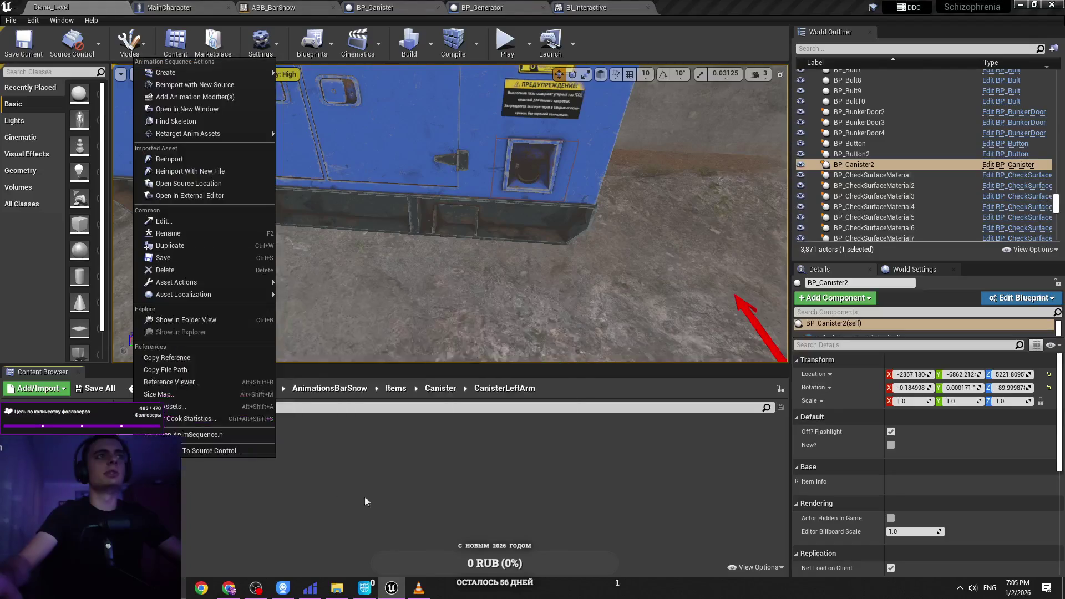
{"action": "mouse_move", "coordinate": [244, 136]}
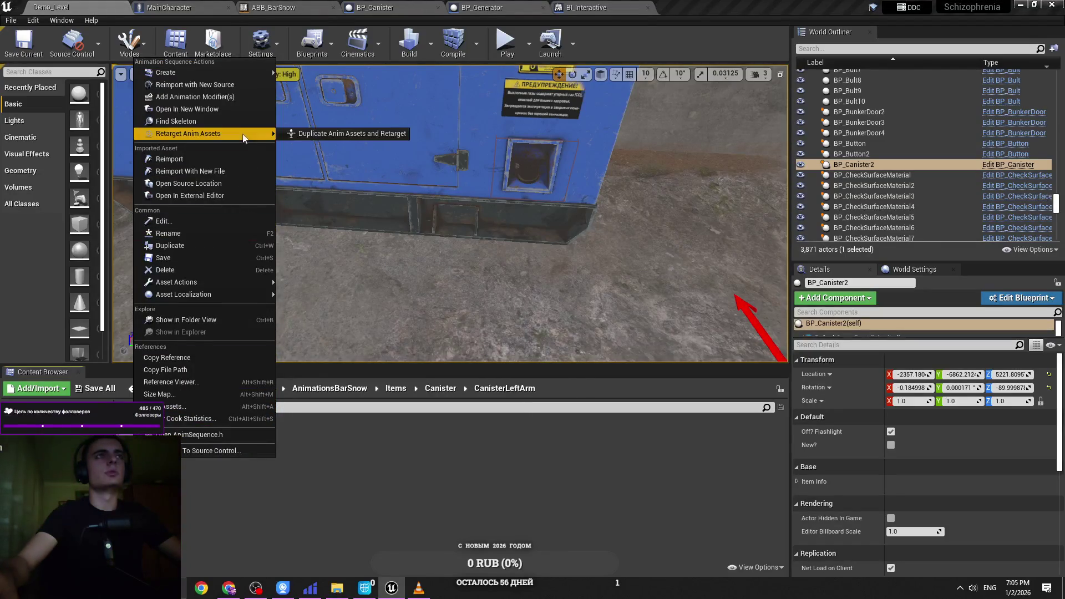
{"action": "left_click", "coordinate": [298, 506]}
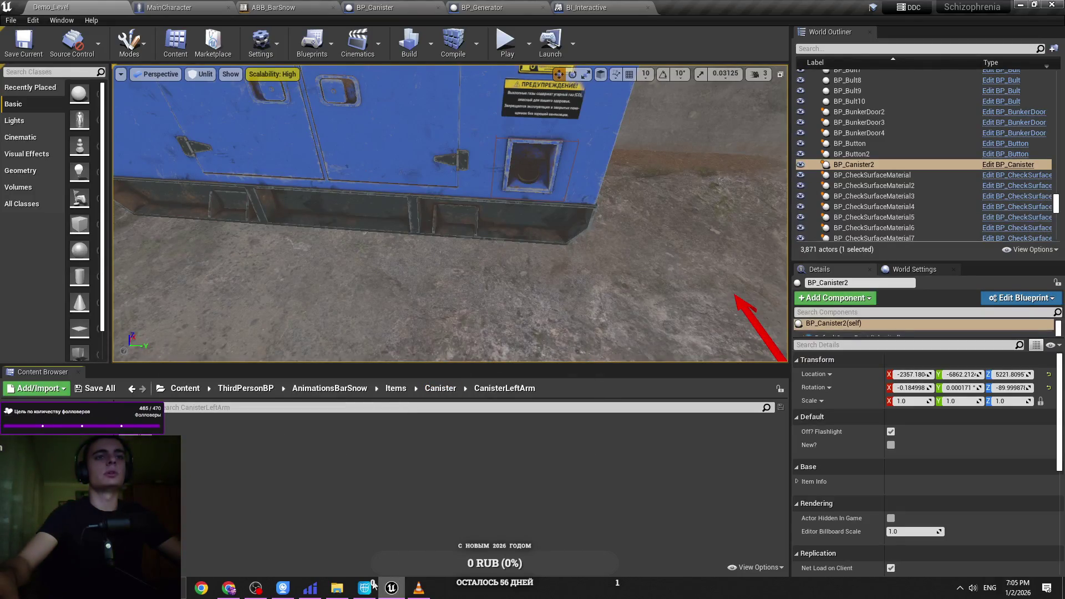
Step: Import Canister_Idle_LeftArm onto BarSnowBlender_Skeleton and select the imported asset
{"action": "left_click", "coordinate": [336, 588]}
{"action": "left_click", "coordinate": [404, 283]}
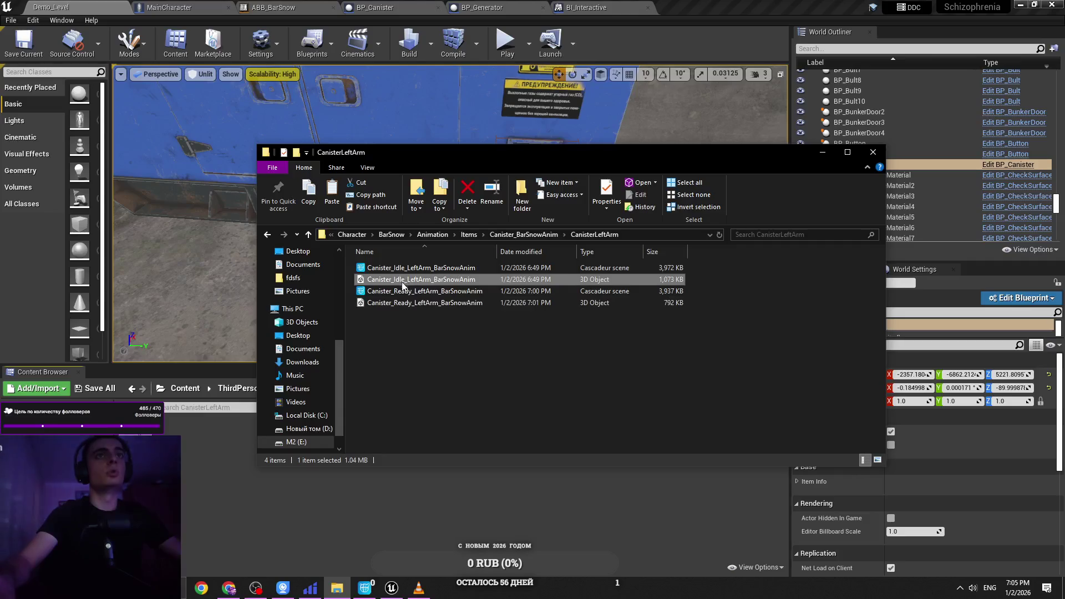
{"action": "left_click_drag", "start_coordinate": [404, 284], "coordinate": [245, 494]}
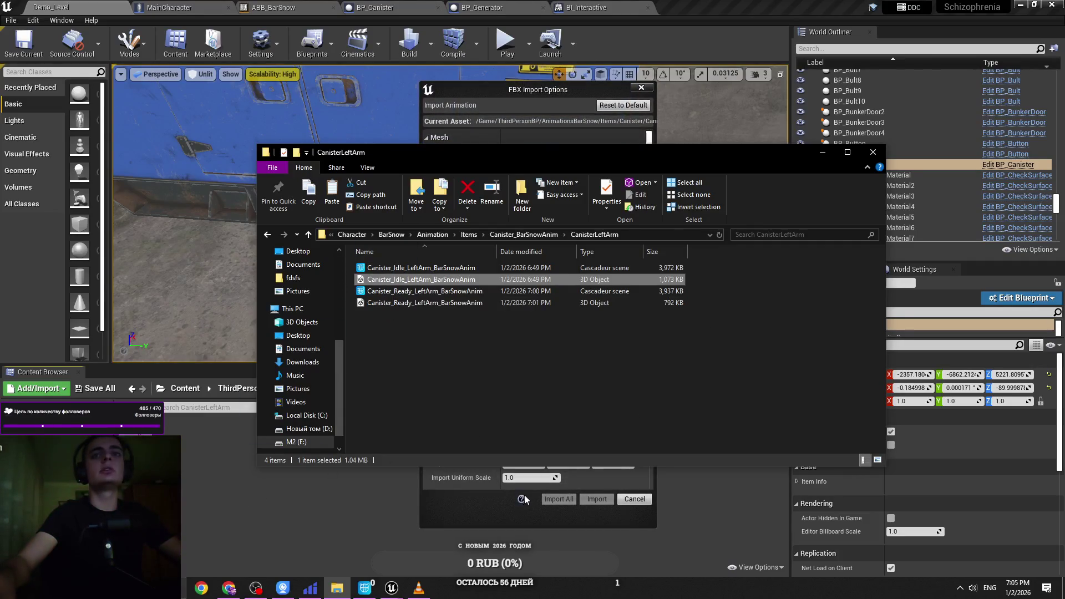
{"action": "left_click", "coordinate": [523, 499]}
{"action": "left_click", "coordinate": [590, 161]}
{"action": "type", "text": "bars"}
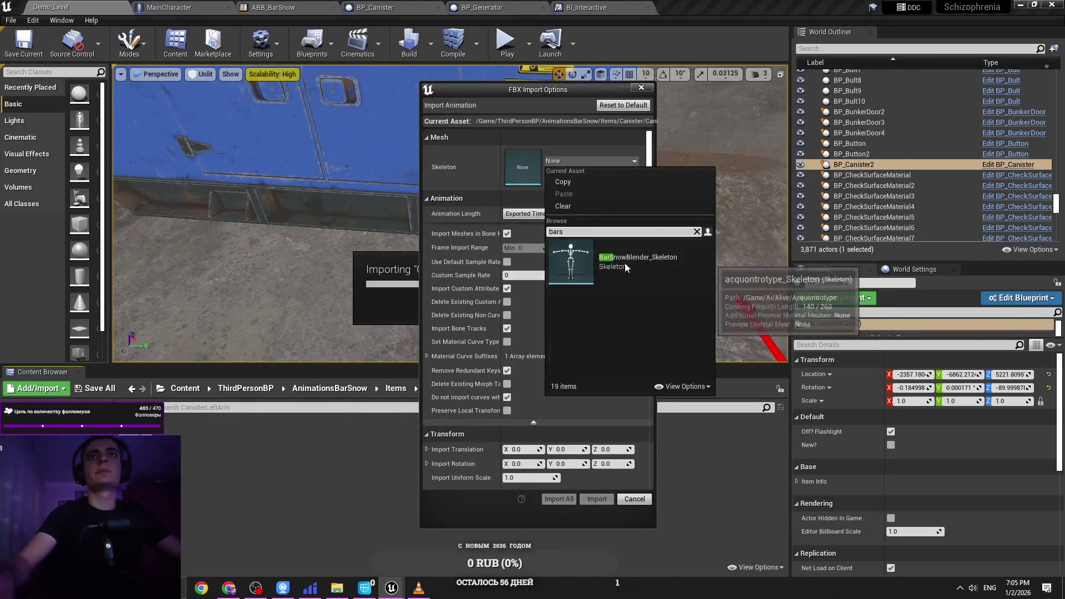
{"action": "left_click", "coordinate": [624, 260]}
{"action": "left_click", "coordinate": [596, 499]}
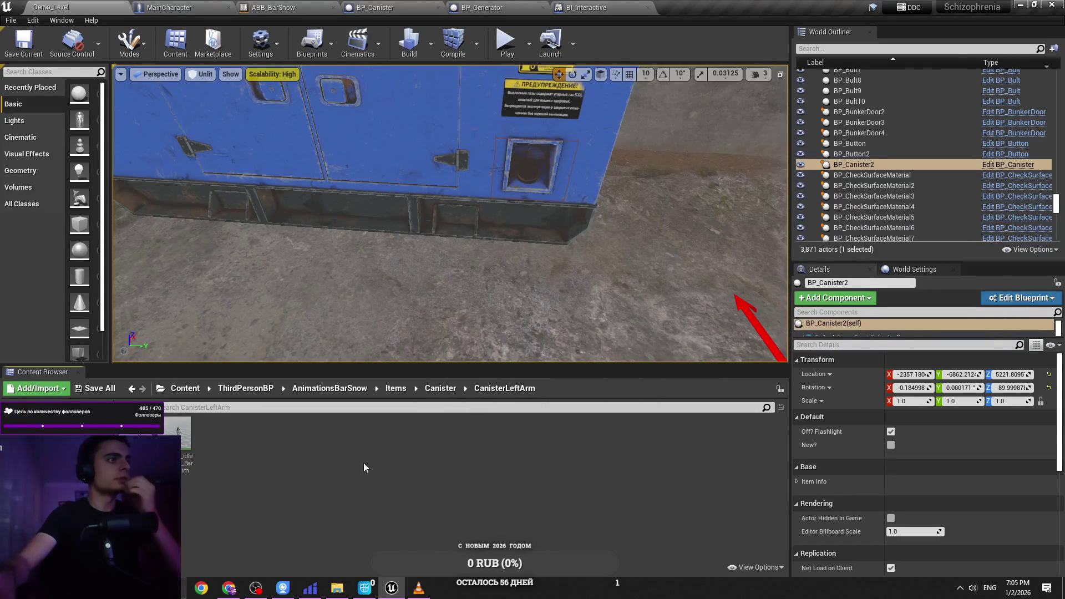
{"action": "left_click", "coordinate": [189, 454]}
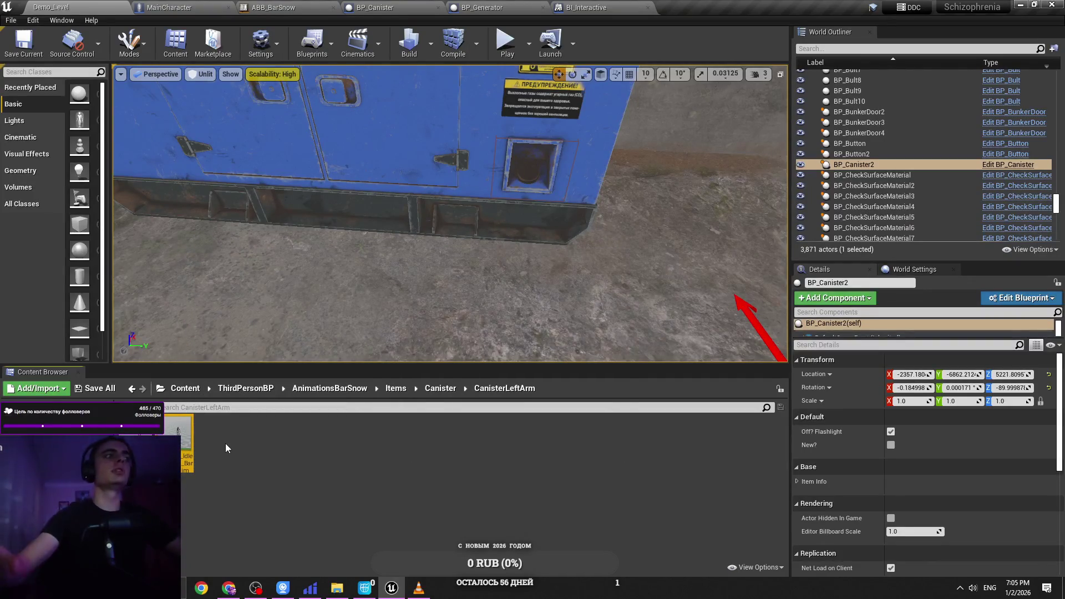
{"action": "left_click", "coordinate": [258, 6]}
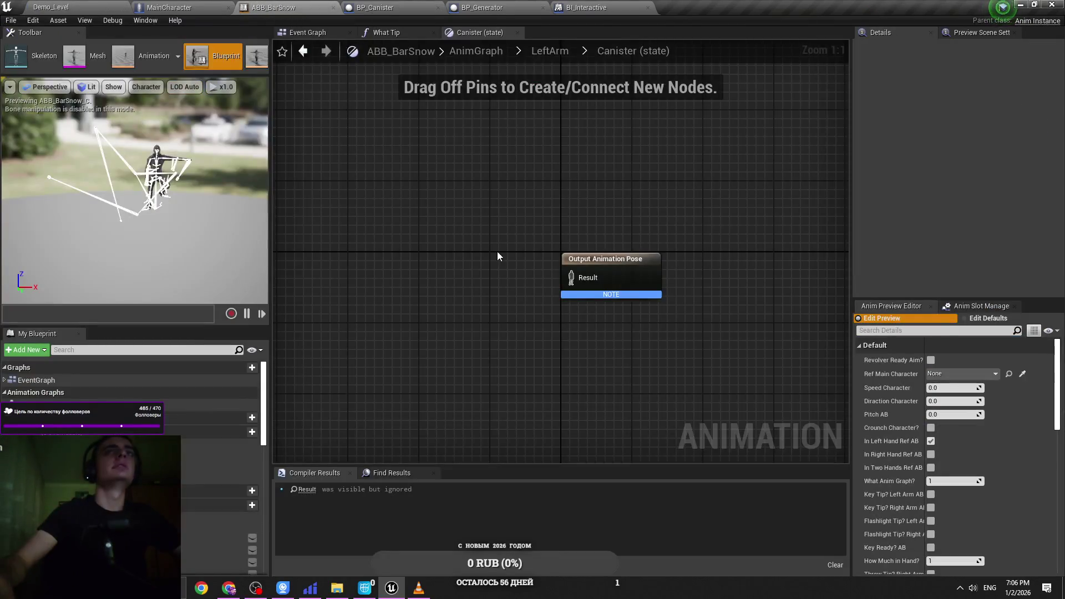
{"action": "left_click", "coordinate": [51, 7]}
Step: Open Canister_Idle_LeftArm_BarSnowAnim, set Rate Scale to 0.2, and dock its editor tab
{"action": "double_click", "coordinate": [186, 432]}
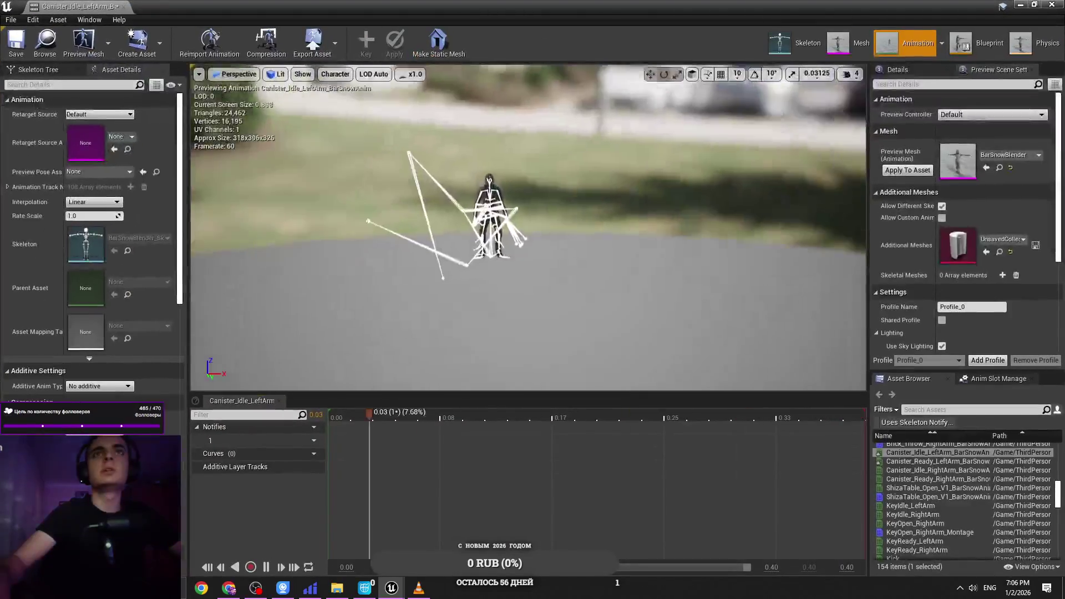
{"action": "scroll", "coordinate": [335, 256], "scroll_direction": "up", "scroll_amount": 10}
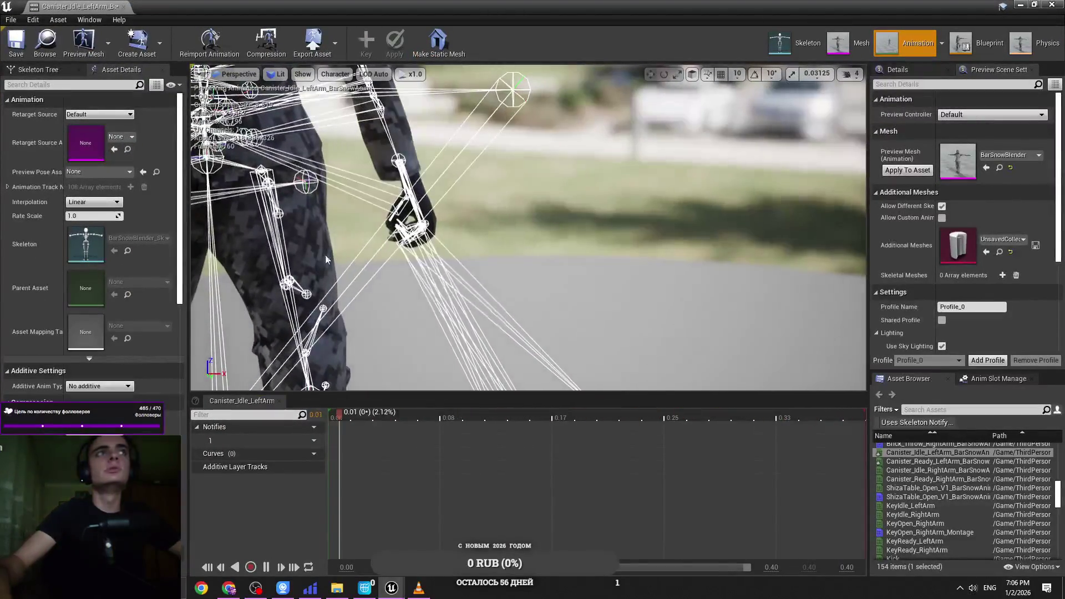
{"action": "left_click", "coordinate": [92, 216]}
{"action": "type", "text": "0.5"}
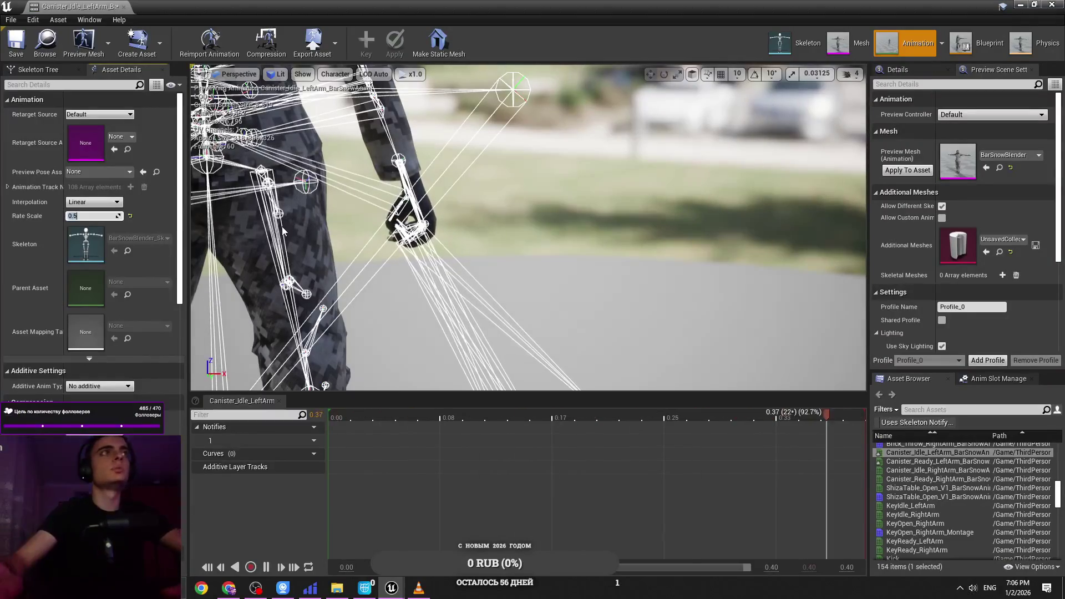
{"action": "key", "text": "Return"}
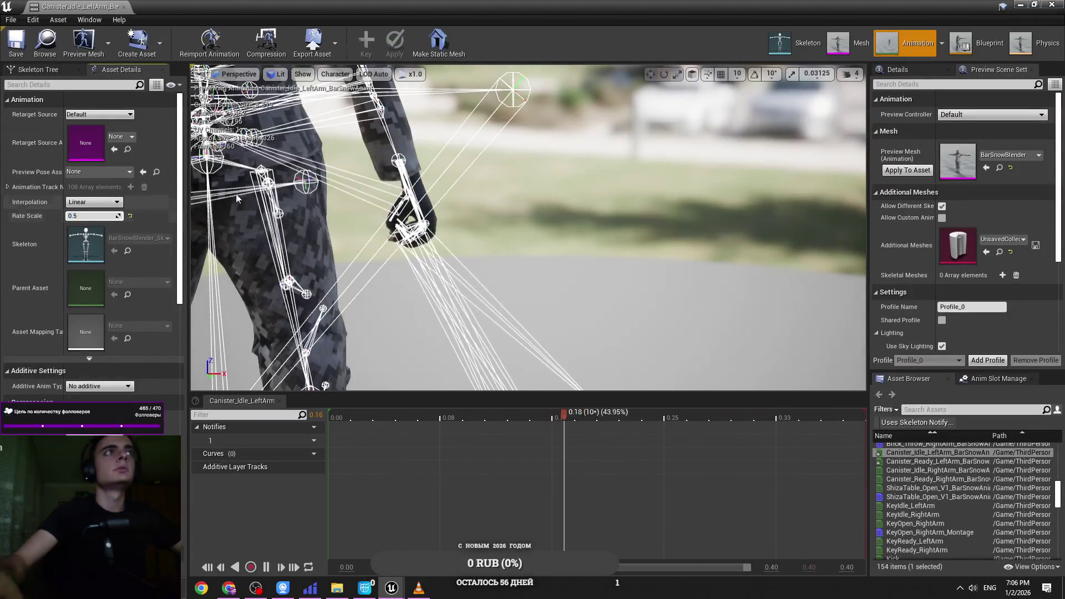
{"action": "type", "text": "0.1"}
{"action": "key", "text": "Return"}
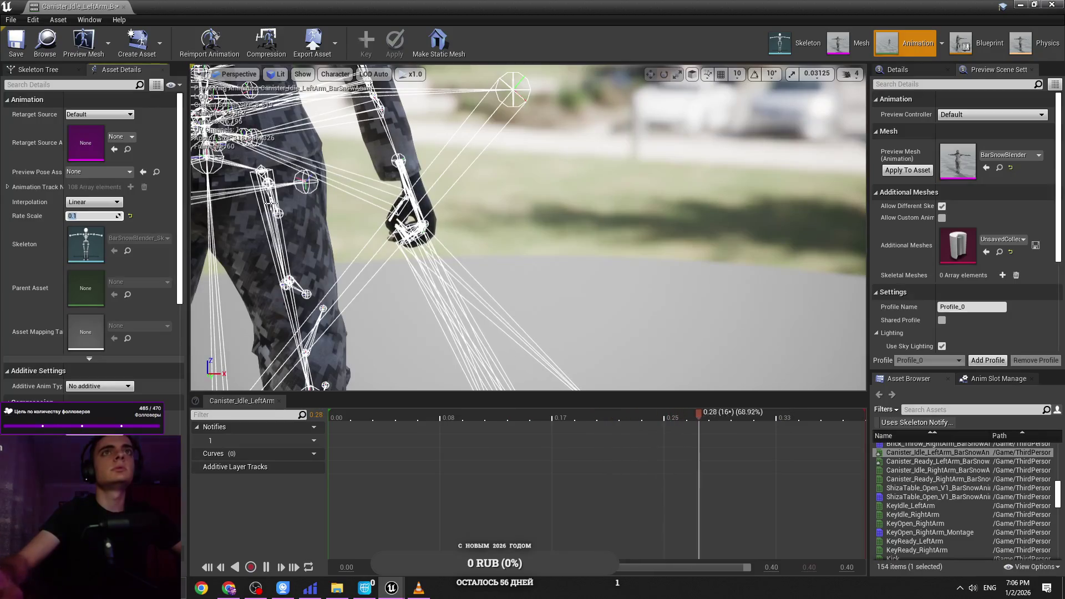
{"action": "type", "text": "0.2"}
{"action": "key", "text": "Return"}
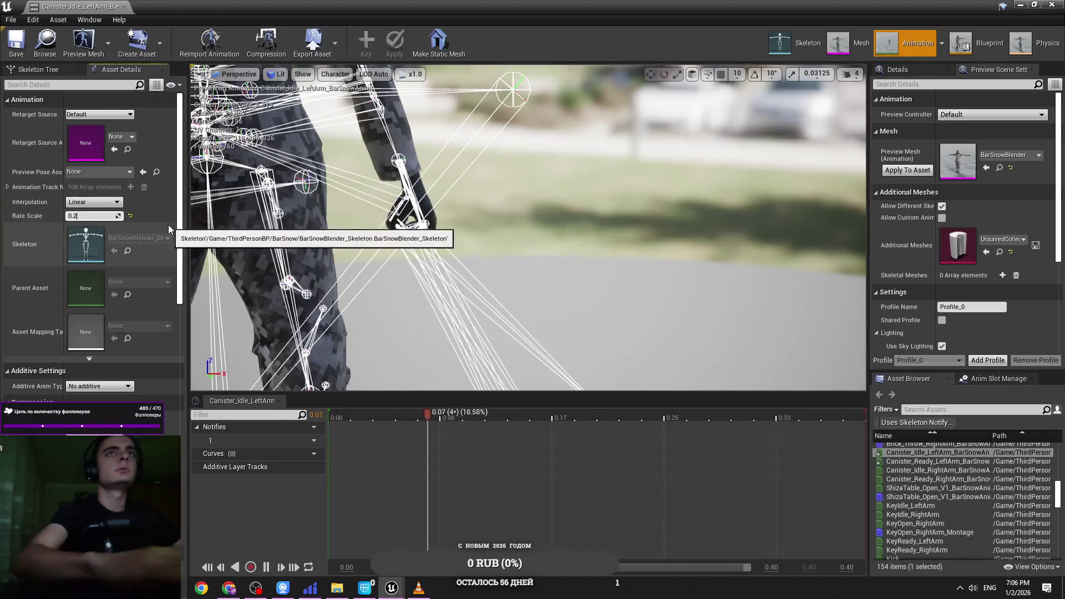
{"action": "left_click_drag", "start_coordinate": [75, 7], "coordinate": [241, 6]}
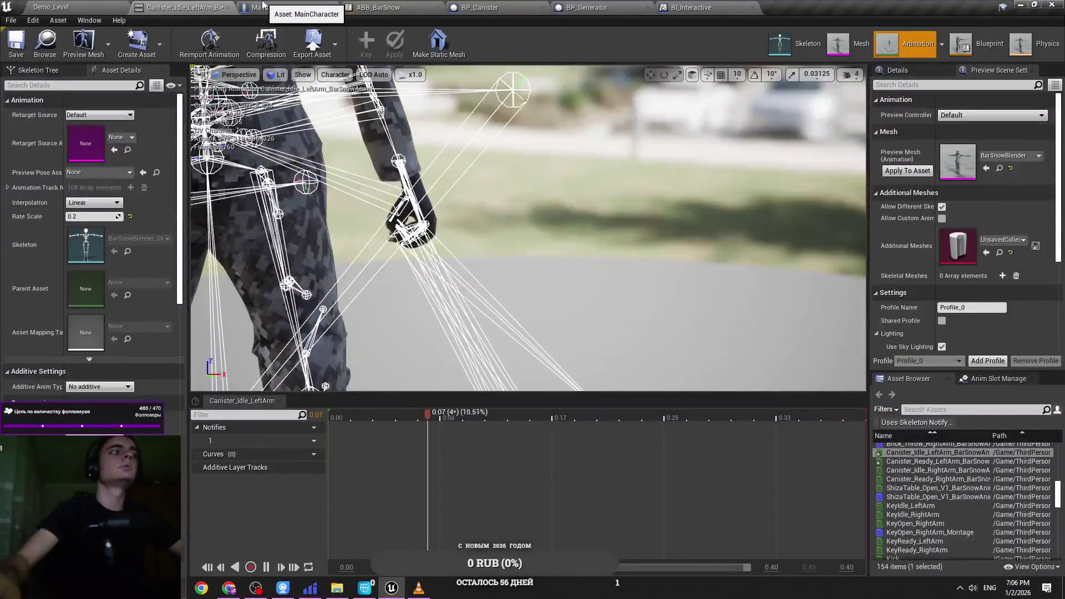
{"action": "left_click", "coordinate": [266, 6]}
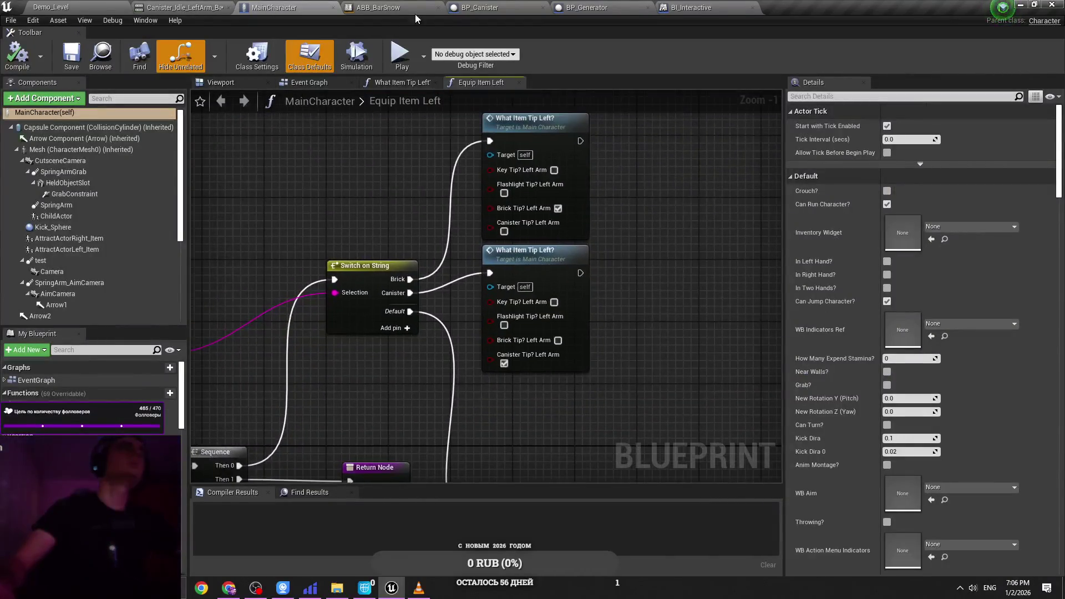
Step: Look through the BP_Canister, BP_Generator, BI_Interactive and MainCharacter tabs
{"action": "left_click", "coordinate": [528, 7]}
{"action": "left_click", "coordinate": [598, 6]}
{"action": "left_click", "coordinate": [695, 6]}
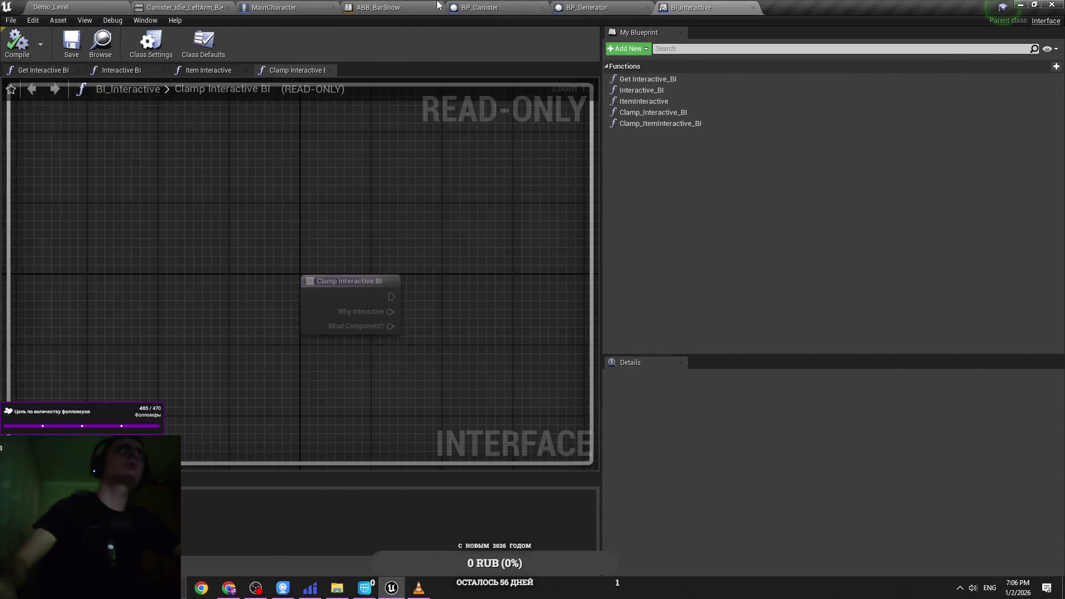
{"action": "left_click", "coordinate": [438, 5]}
{"action": "left_click", "coordinate": [178, 7]}
{"action": "left_click", "coordinate": [50, 6]}
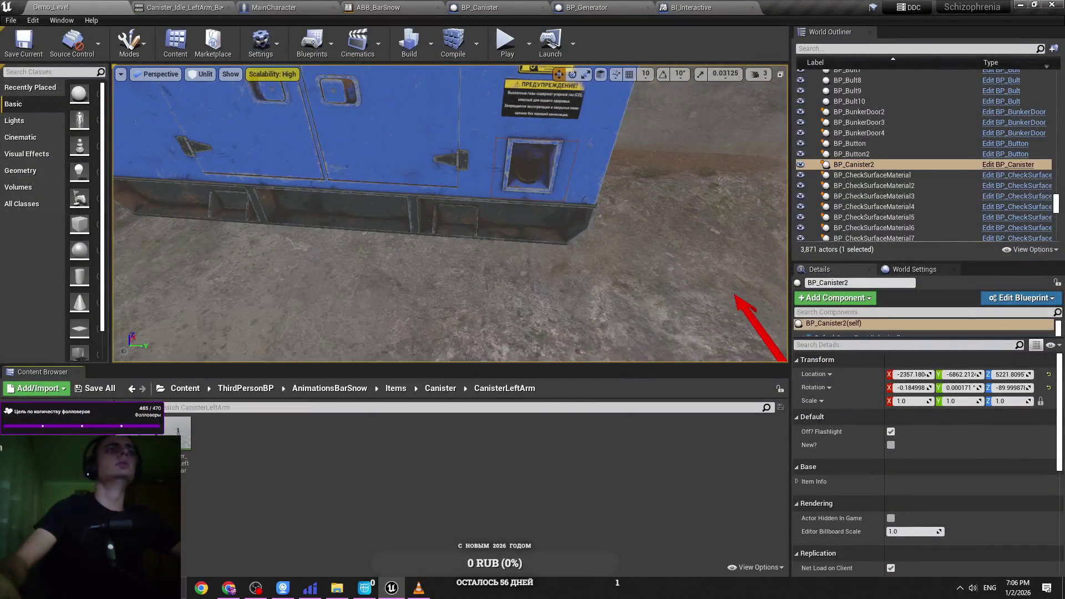
{"action": "left_click", "coordinate": [277, 7]}
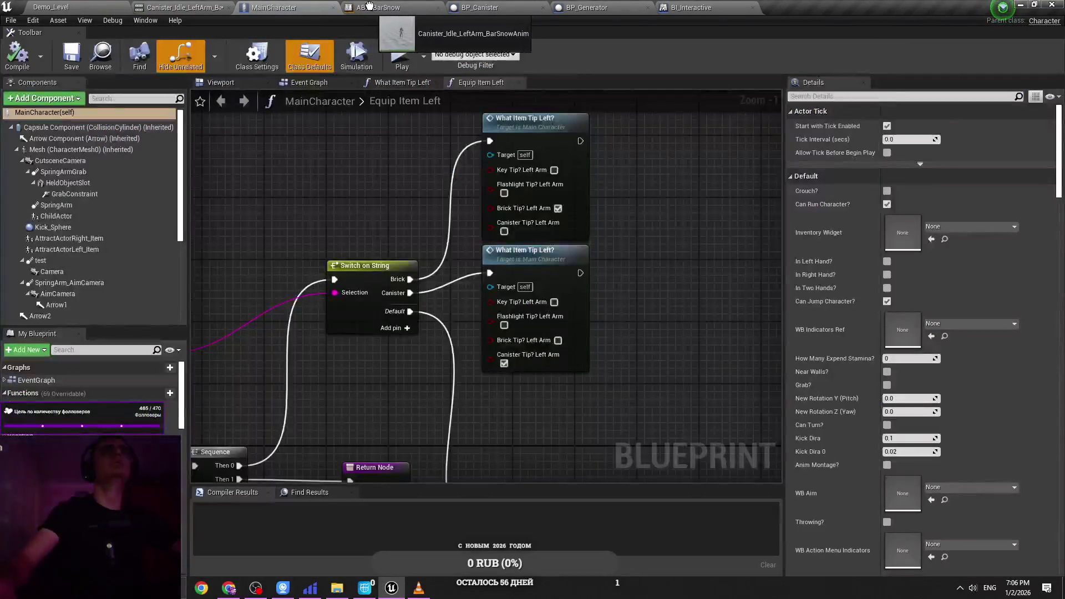
Step: Feed Canister_Idle_LeftArm into Output Animation Pose in the Canister state, then compile and save
{"action": "left_click", "coordinate": [370, 6]}
{"action": "mouse_move", "coordinate": [664, 349]}
{"action": "left_mouse_down"}
{"action": "mouse_move", "coordinate": [541, 314]}
{"action": "mouse_move", "coordinate": [620, 307]}
{"action": "left_mouse_up"}
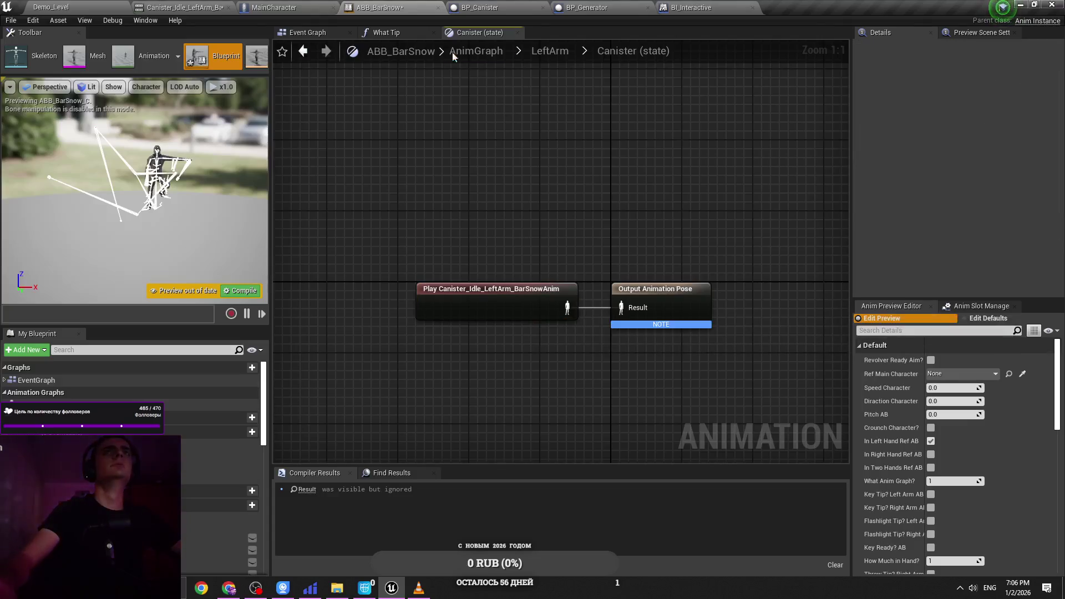
{"action": "left_click", "coordinate": [549, 51]}
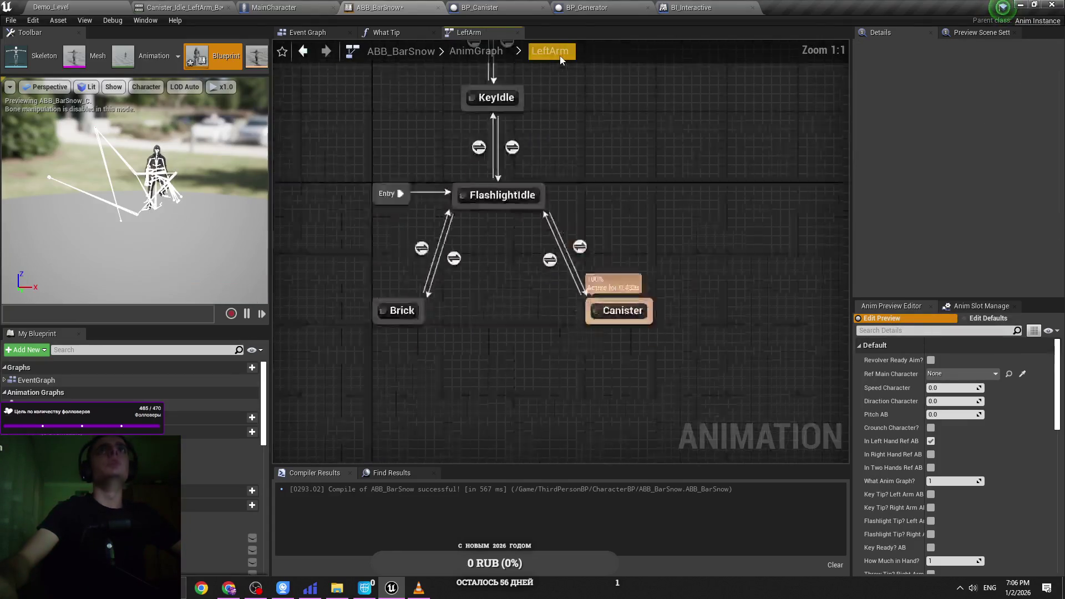
{"action": "key", "text": "ctrl+s"}
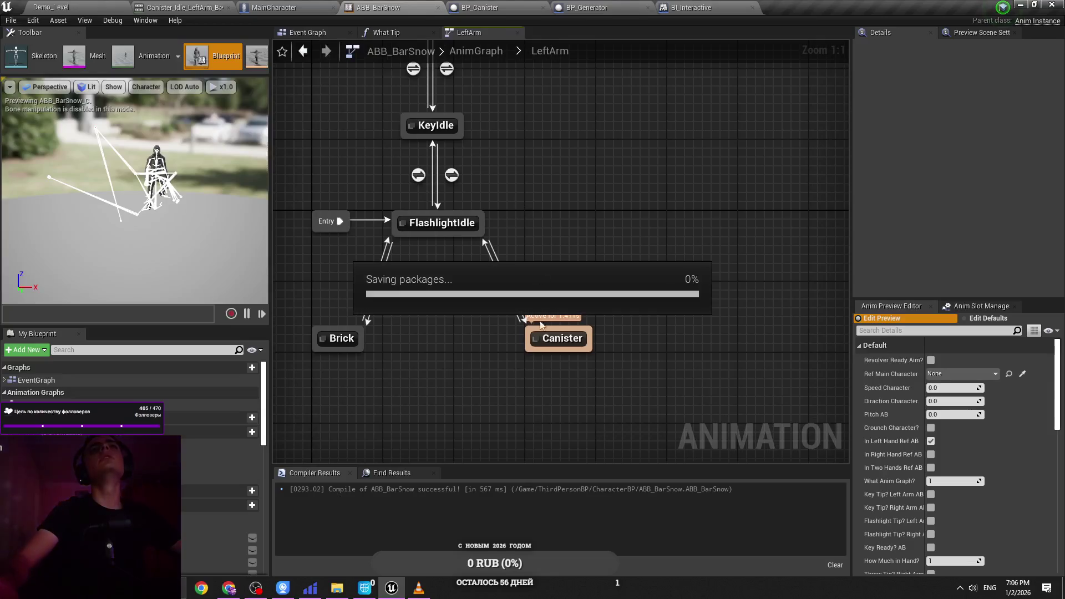
Step: Compare the What Tip function graph with the LeftArm state machine and save ABB_BarSnow
{"action": "left_click", "coordinate": [414, 34]}
{"action": "left_click", "coordinate": [483, 32]}
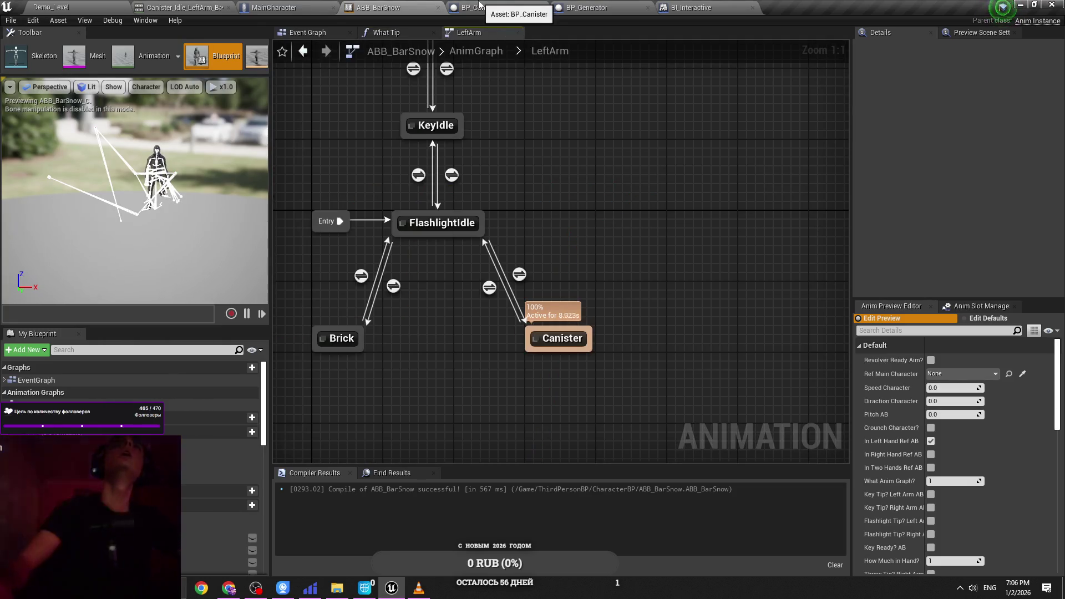
{"action": "left_click", "coordinate": [419, 34]}
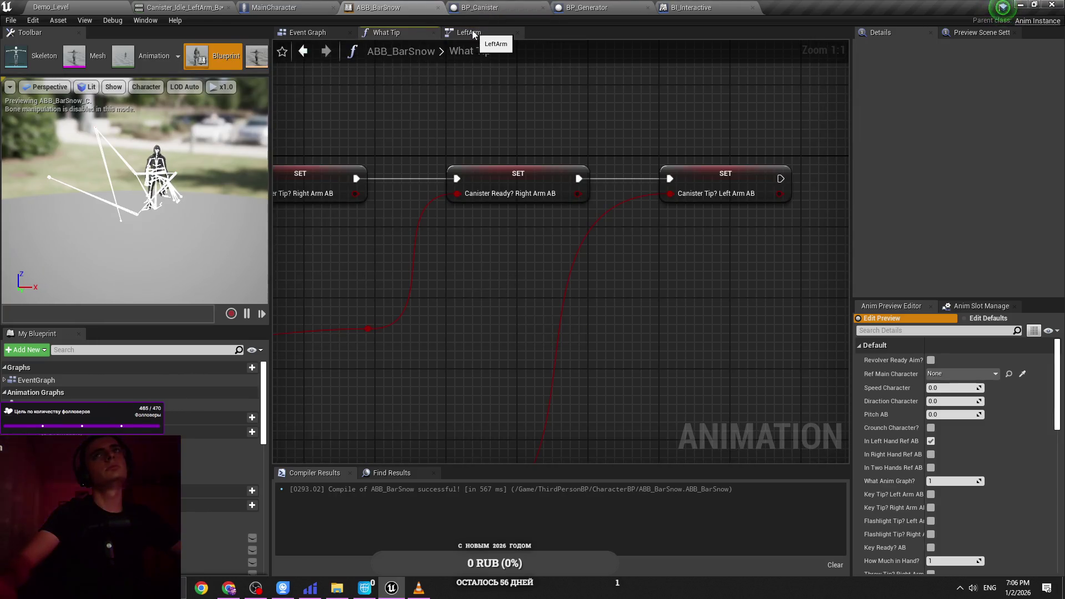
{"action": "left_click", "coordinate": [473, 33]}
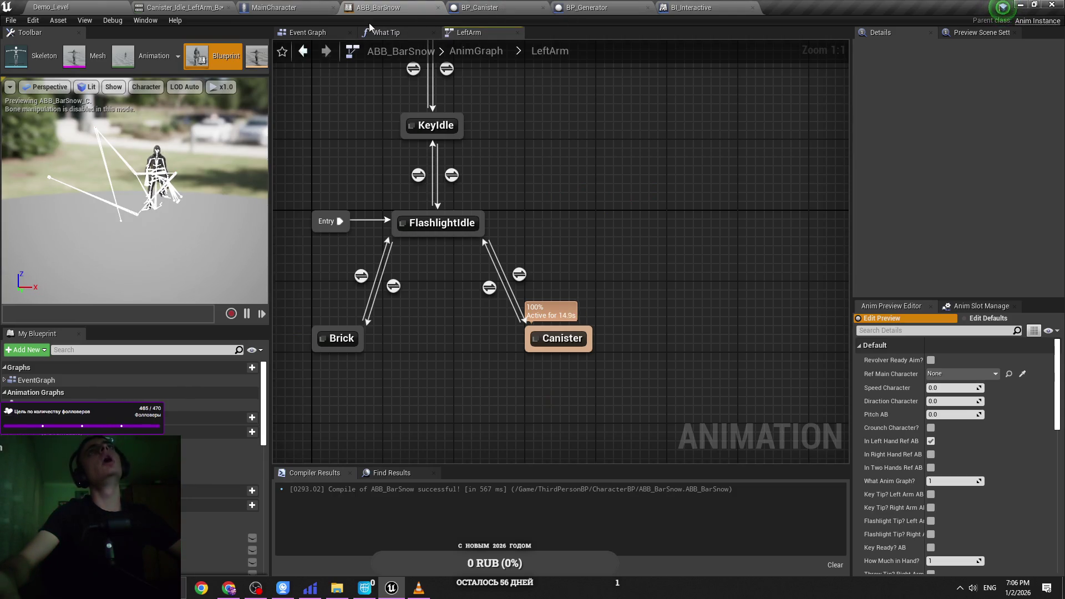
{"action": "left_click", "coordinate": [320, 5]}
{"action": "left_click", "coordinate": [371, 5]}
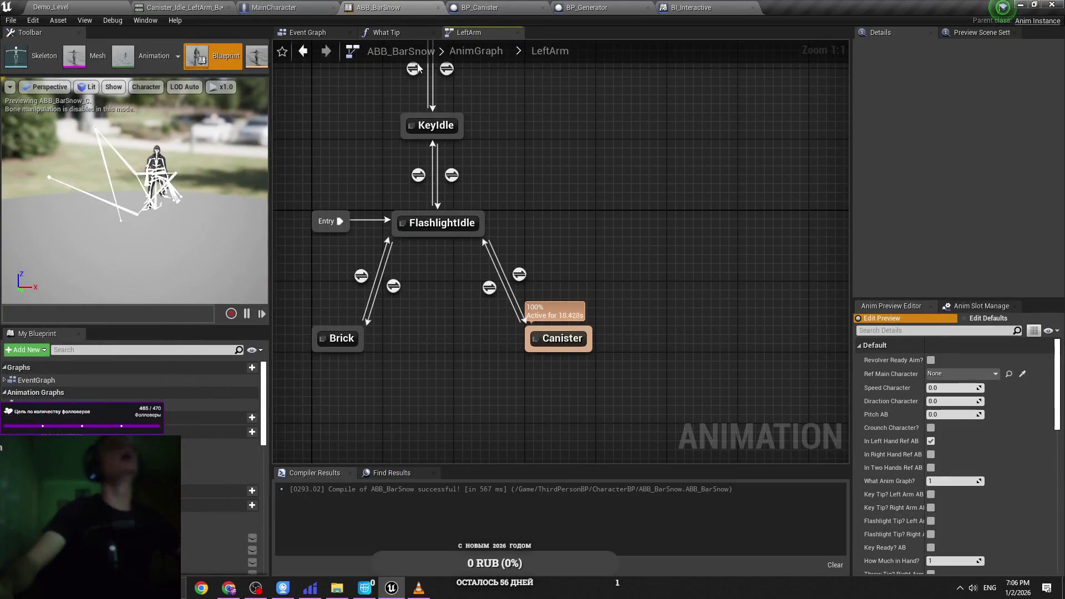
{"action": "key", "text": "ctrl+s"}
{"action": "left_click", "coordinate": [411, 33]}
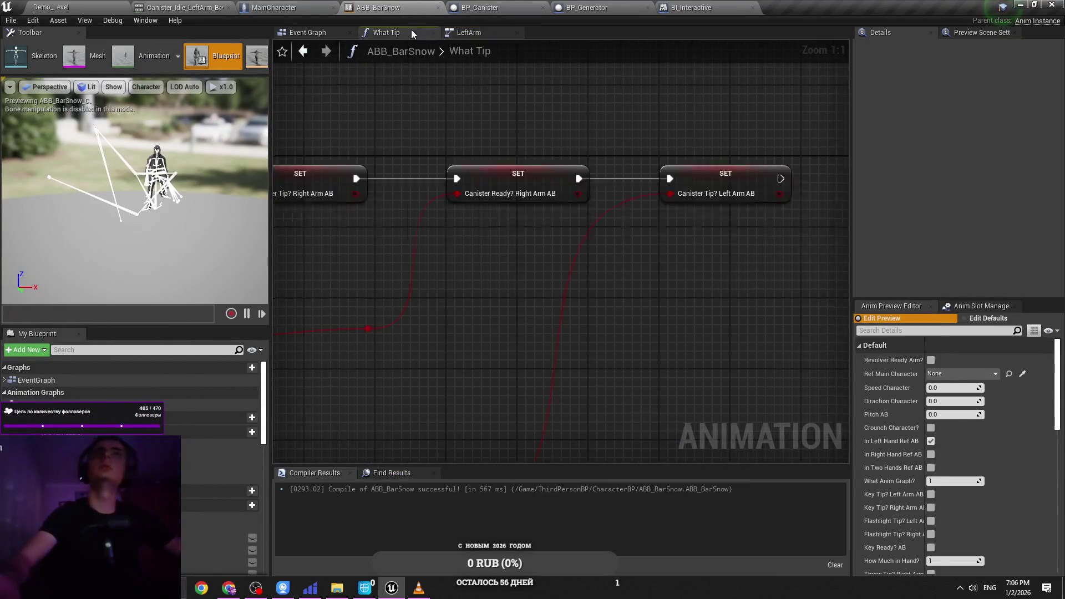
{"action": "left_click", "coordinate": [468, 32]}
{"action": "left_click", "coordinate": [463, 6]}
{"action": "left_click", "coordinate": [463, 6]}
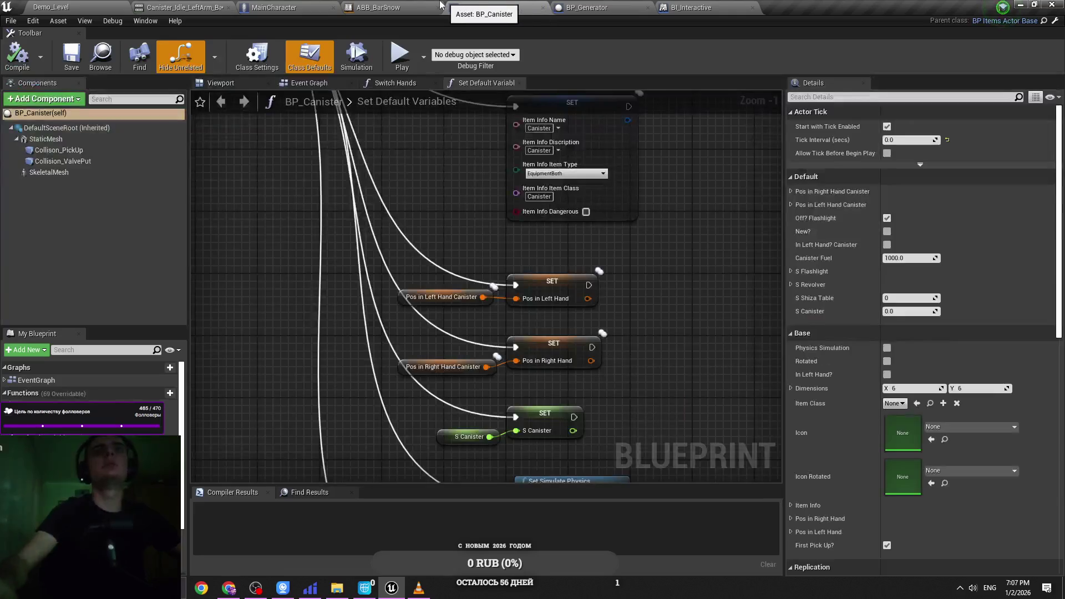
{"action": "left_click", "coordinate": [390, 5]}
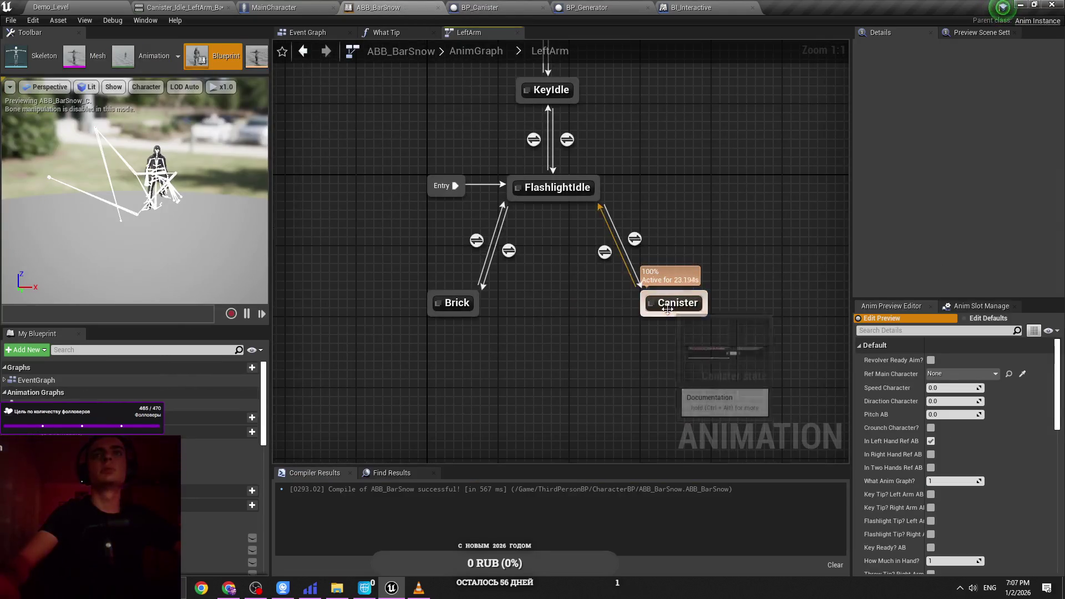
Step: Shift the Brick state and the KeyReady, KeyIdle, FlashlightIdle and Entry group further left
{"action": "left_click_drag", "start_coordinate": [460, 308], "coordinate": [407, 309]}
{"action": "left_click", "coordinate": [563, 388]}
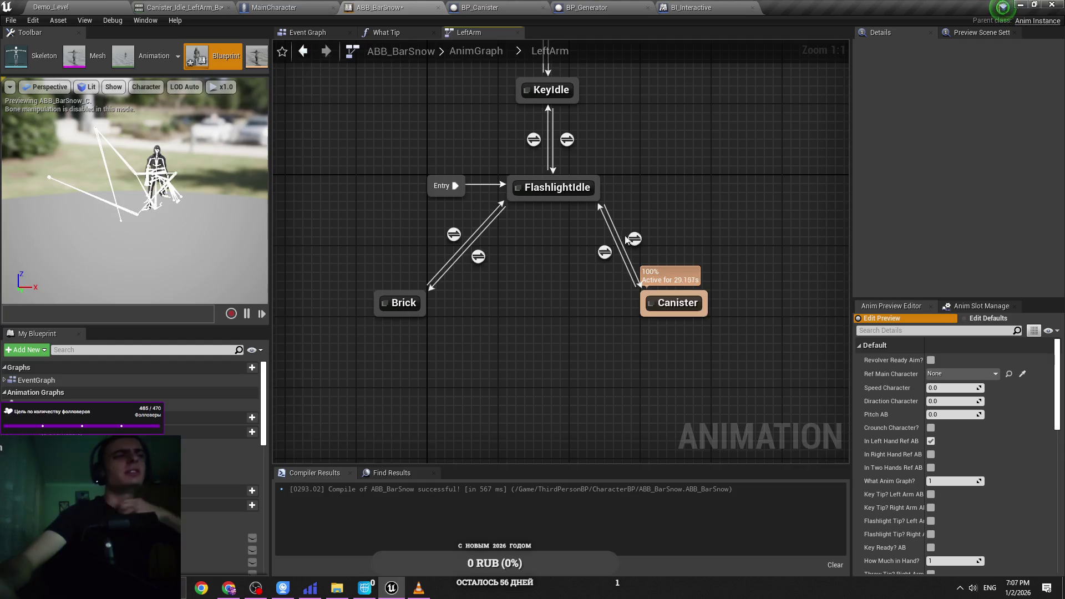
{"action": "mouse_move", "coordinate": [615, 371]}
{"action": "left_mouse_down"}
{"action": "mouse_move", "coordinate": [366, 72]}
{"action": "mouse_move", "coordinate": [382, 92]}
{"action": "left_mouse_up"}
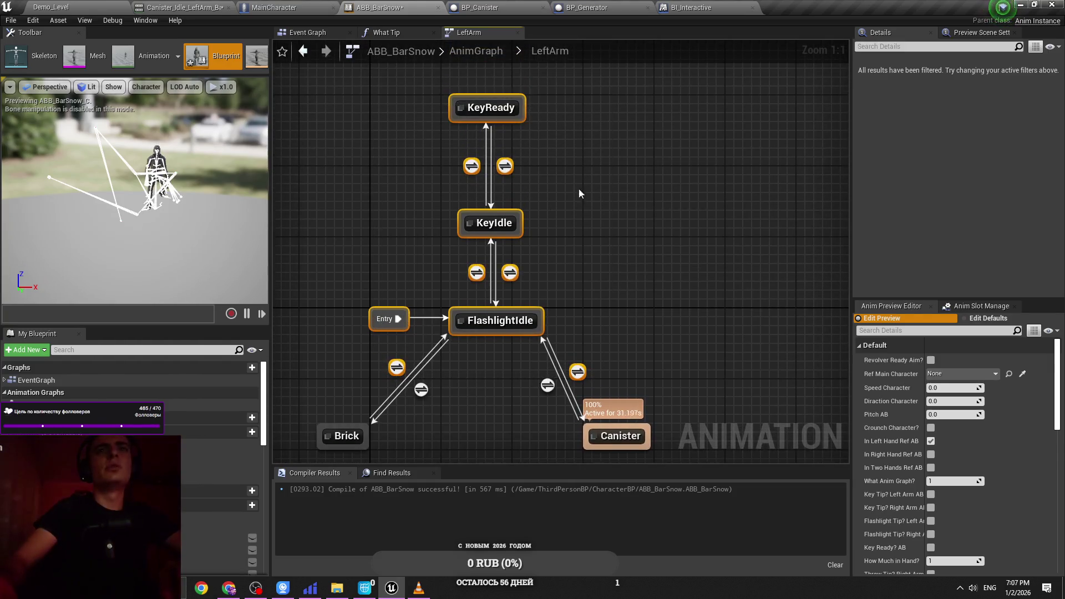
{"action": "left_click_drag", "start_coordinate": [507, 363], "coordinate": [498, 364]}
{"action": "left_click", "coordinate": [361, 319]}
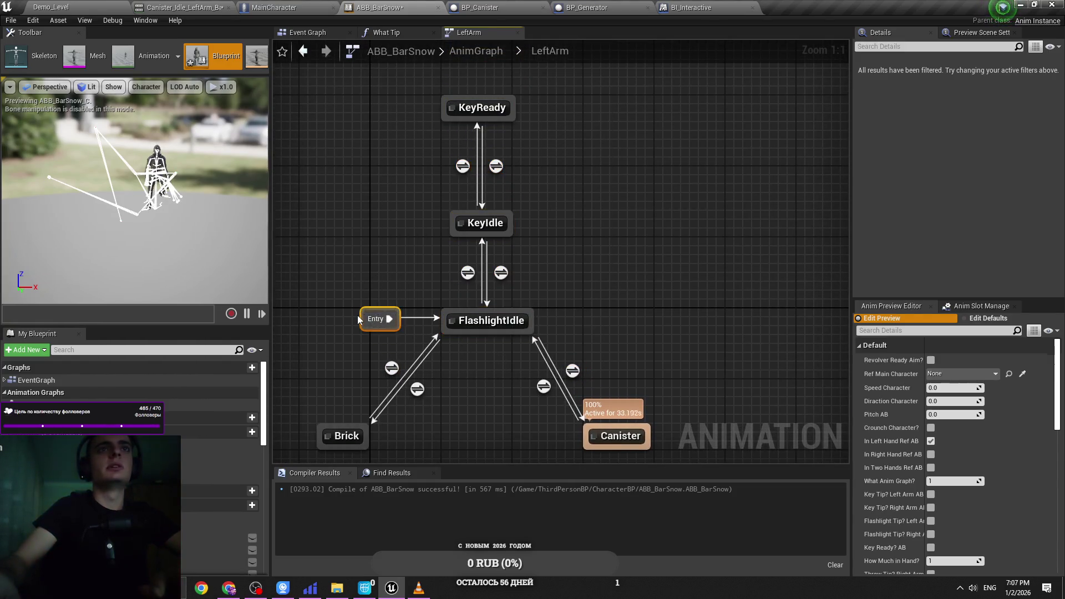
{"action": "left_click", "coordinate": [371, 359]}
{"action": "left_click", "coordinate": [348, 319]}
{"action": "left_click", "coordinate": [366, 354]}
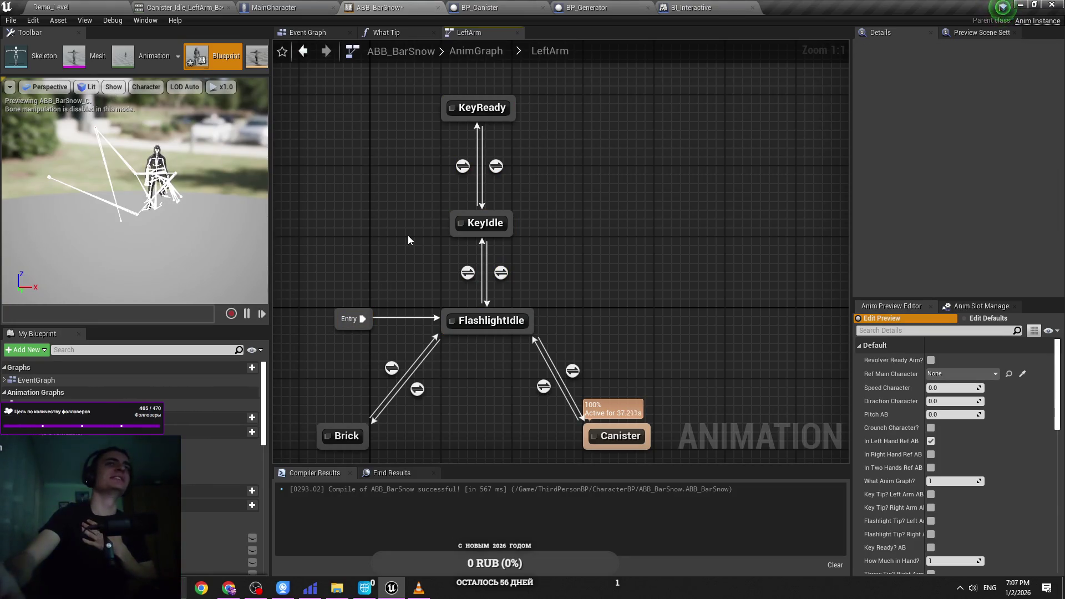
{"action": "left_click", "coordinate": [277, 7]}
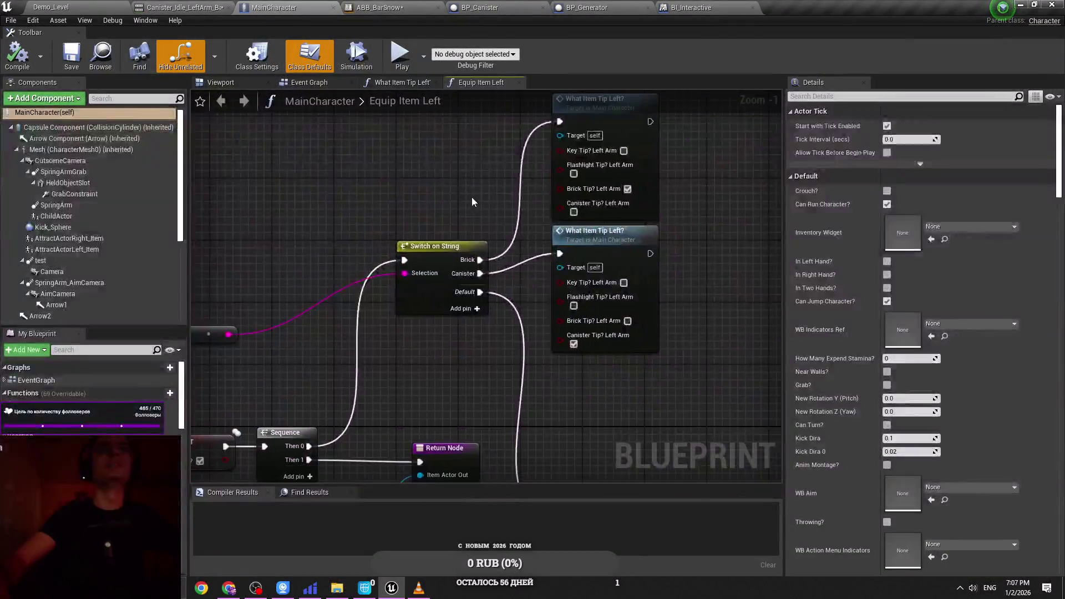
Step: Save the MainCharacter blueprint with its Equip Item Left changes
{"action": "key", "text": "ctrl+s"}
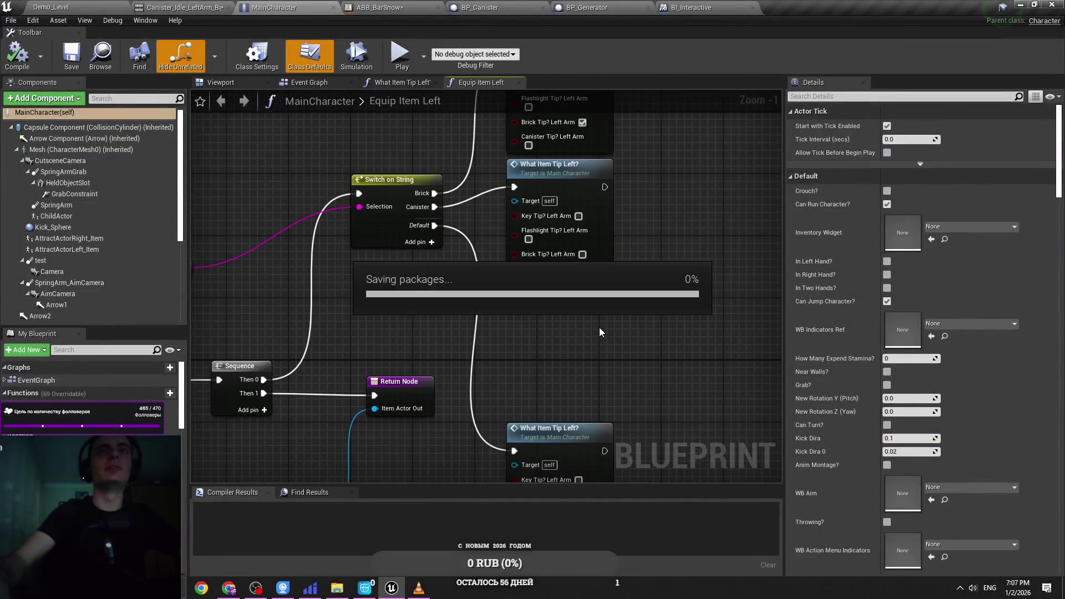
{"action": "left_click", "coordinate": [418, 589]}
{"action": "key", "text": "ctrl+s"}
{"action": "scroll", "coordinate": [525, 282], "scroll_direction": "down", "scroll_amount": 1}
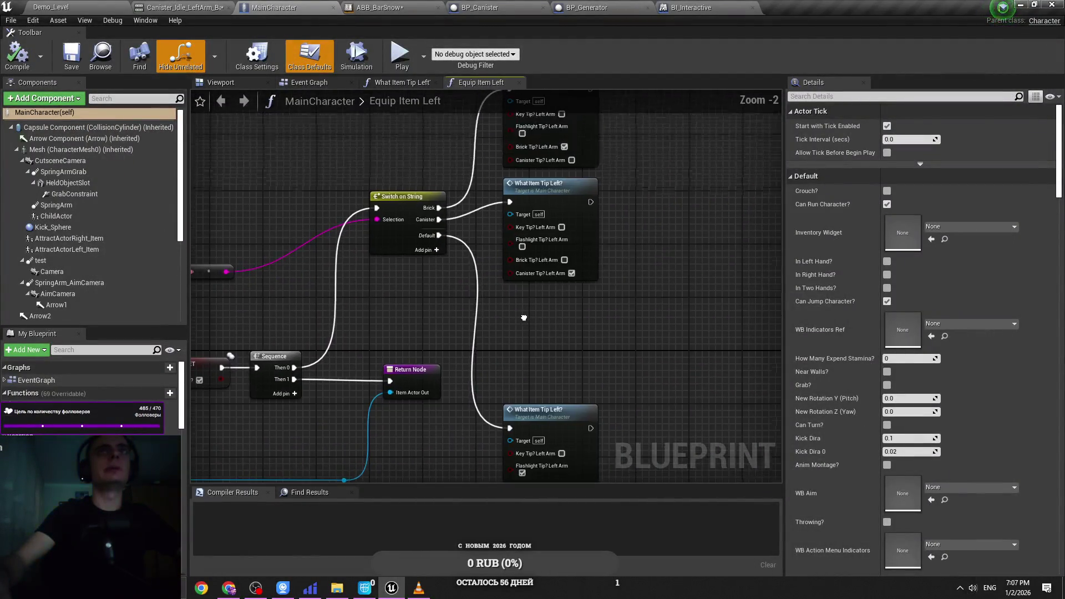
{"action": "key", "text": "ctrl+s"}
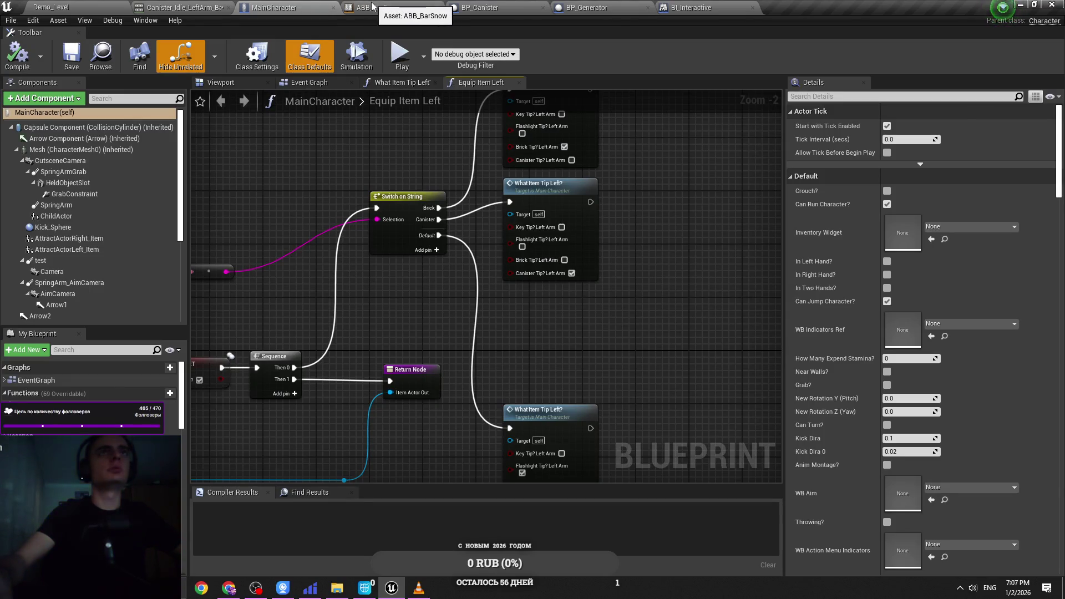
{"action": "left_click", "coordinate": [371, 7]}
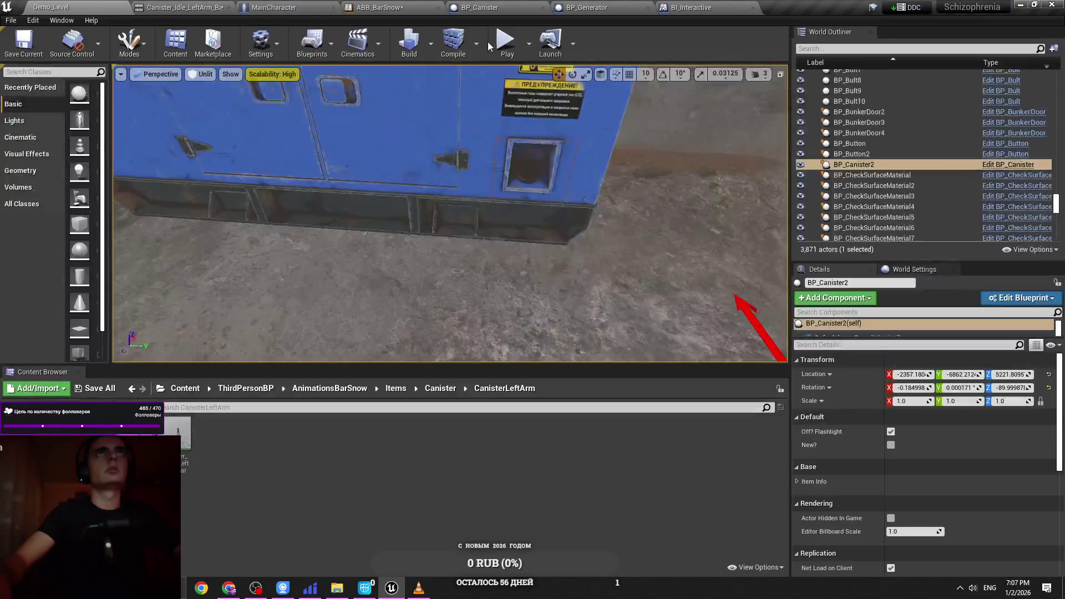
{"action": "left_click", "coordinate": [331, 5]}
Step: Play Demo_Level to test the canister pickup and watch ABB_BarSnow's LeftArm state machine
{"action": "left_click", "coordinate": [51, 7]}
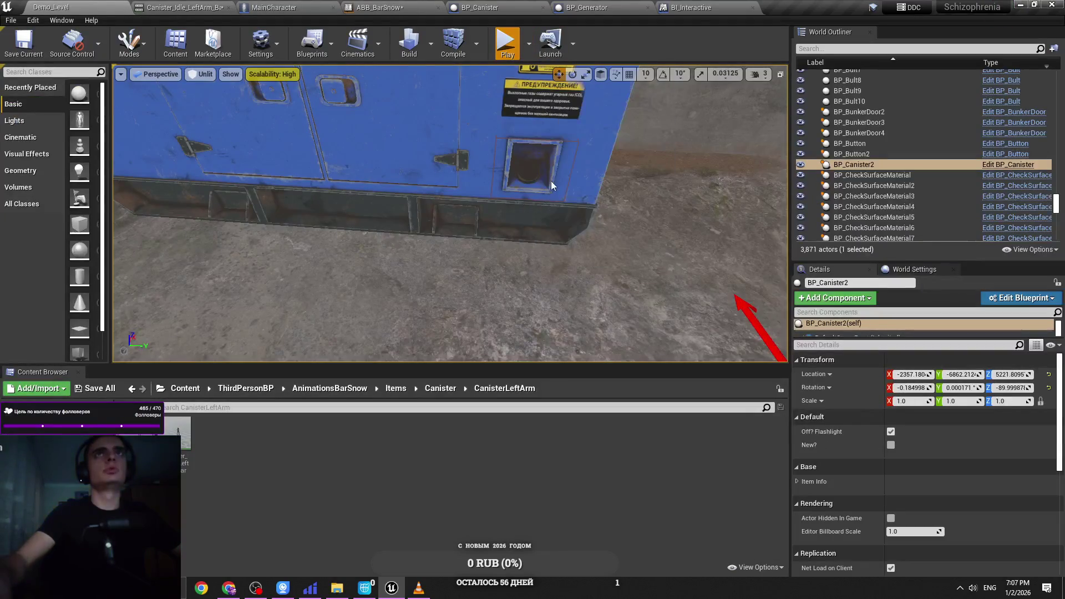
{"action": "key", "text": "alt+p"}
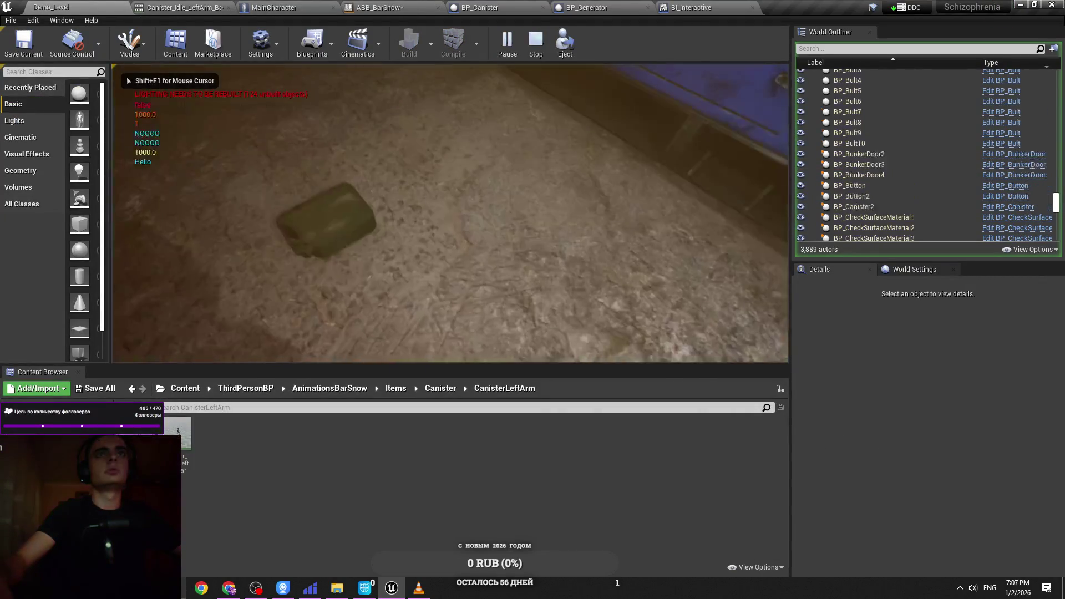
{"action": "left_click", "coordinate": [274, 7]}
{"action": "left_click", "coordinate": [388, 7]}
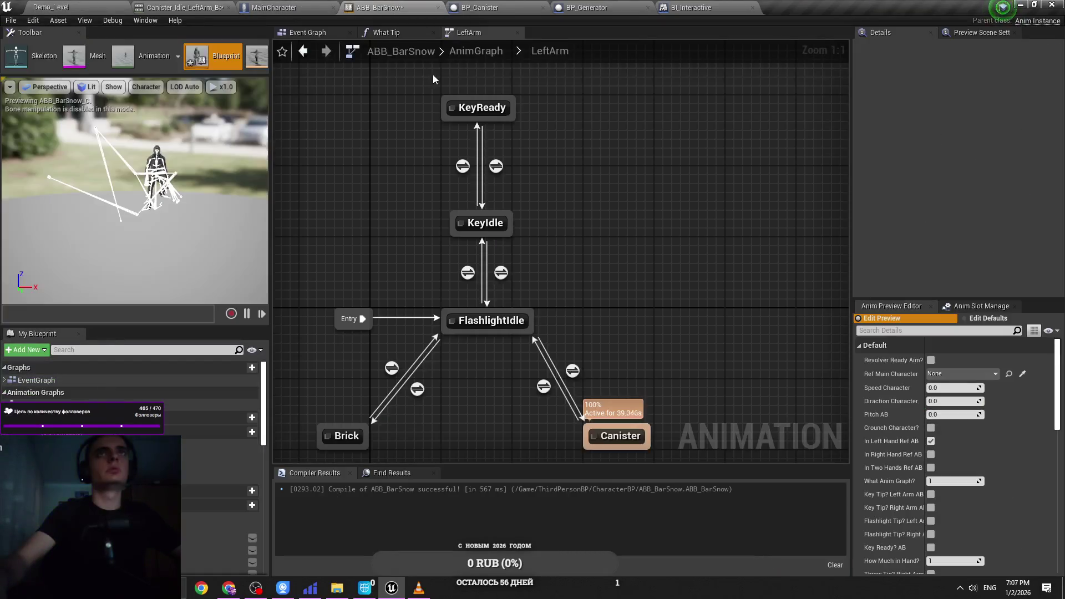
Step: Return to ABB_BarSnow's AnimGraph and save the animation blueprint
{"action": "left_click", "coordinate": [474, 59]}
{"action": "scroll", "coordinate": [527, 203], "scroll_direction": "up", "scroll_amount": 5}
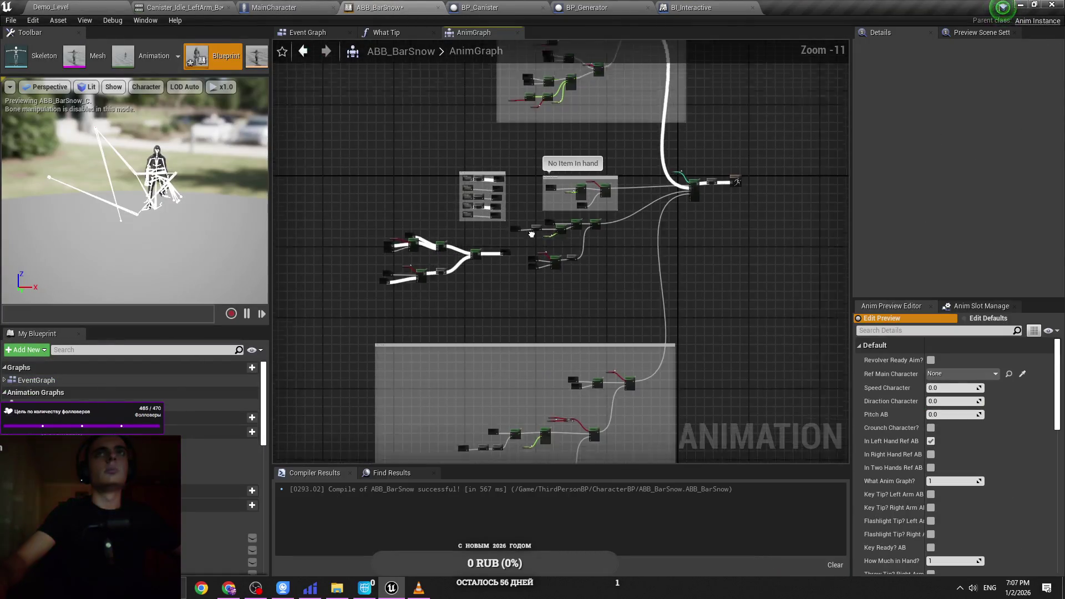
{"action": "key", "text": "ctrl+s"}
{"action": "left_click_drag", "start_coordinate": [547, 235], "coordinate": [431, 364]}
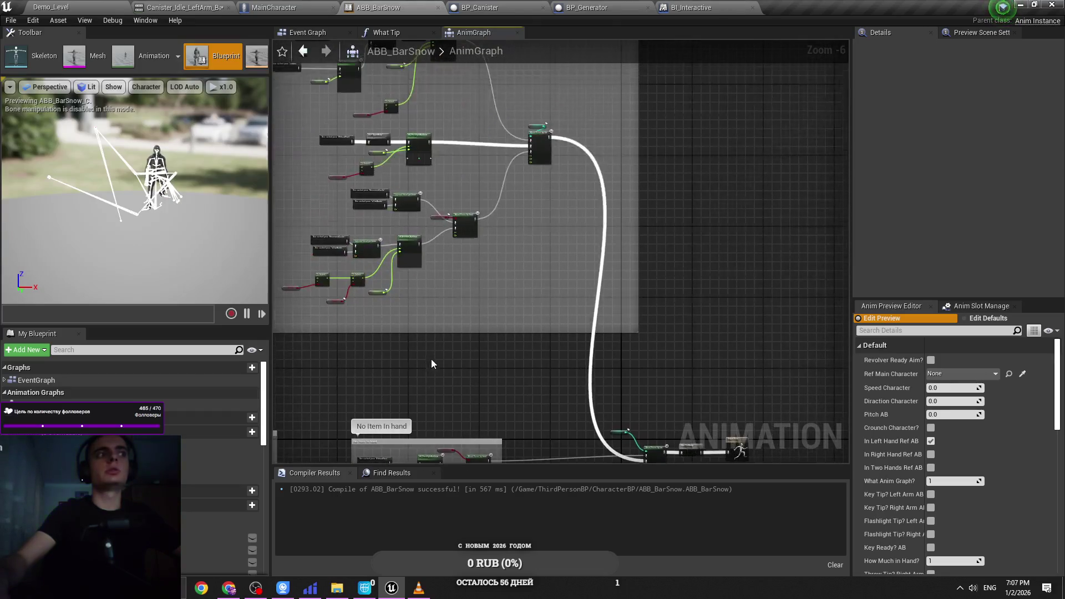
{"action": "scroll", "coordinate": [468, 275], "scroll_direction": "up", "scroll_amount": 5}
{"action": "scroll", "coordinate": [555, 199], "scroll_direction": "down", "scroll_amount": 7}
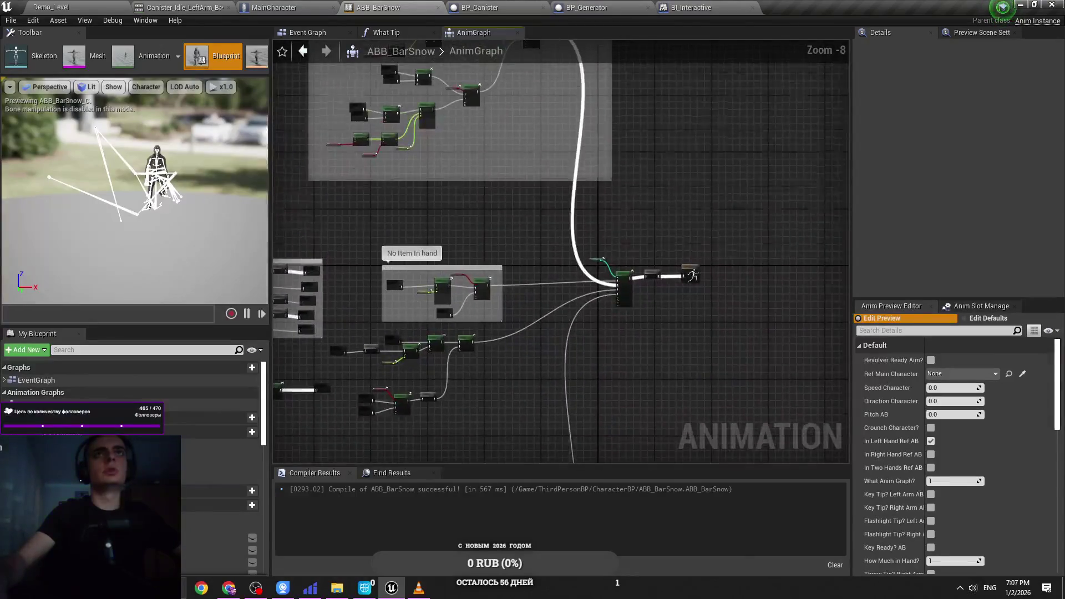
{"action": "scroll", "coordinate": [431, 346], "scroll_direction": "up", "scroll_amount": 7}
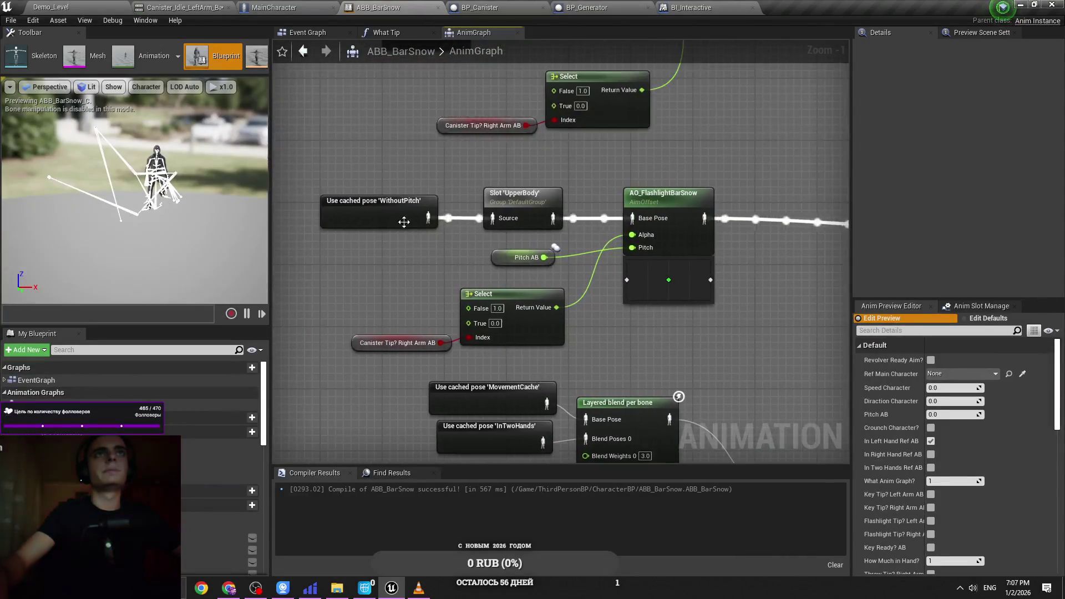
Step: Trace the WithoutPitch and InTwoHands cached poses back to their source and open the InTwoHands state machine
{"action": "double_click", "coordinate": [404, 222]}
{"action": "mouse_move", "coordinate": [415, 379]}
{"action": "left_mouse_down"}
{"action": "mouse_move", "coordinate": [393, 308]}
{"action": "mouse_move", "coordinate": [414, 212]}
{"action": "mouse_move", "coordinate": [446, 189]}
{"action": "mouse_move", "coordinate": [446, 162]}
{"action": "left_mouse_up"}
{"action": "left_click_drag", "start_coordinate": [506, 194], "coordinate": [474, 277]}
{"action": "left_click_drag", "start_coordinate": [466, 67], "coordinate": [466, 443]}
{"action": "scroll", "coordinate": [466, 443], "scroll_direction": "down", "scroll_amount": 4}
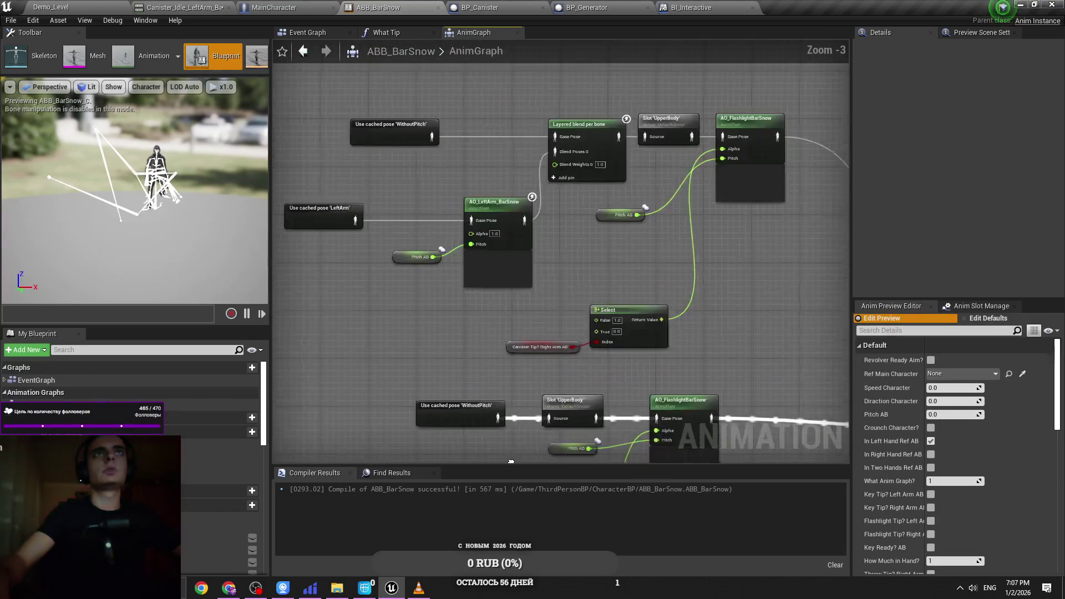
{"action": "left_click_drag", "start_coordinate": [479, 395], "coordinate": [481, 293]}
{"action": "scroll", "coordinate": [481, 293], "scroll_direction": "up", "scroll_amount": 5}
{"action": "left_click_drag", "start_coordinate": [479, 226], "coordinate": [498, 162]}
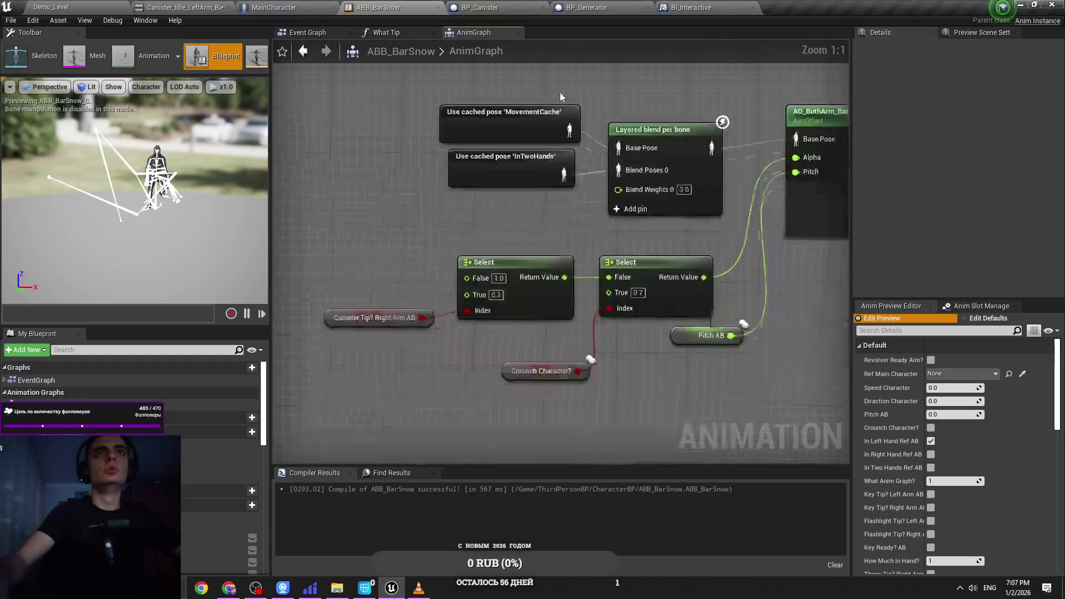
{"action": "double_click", "coordinate": [497, 162]}
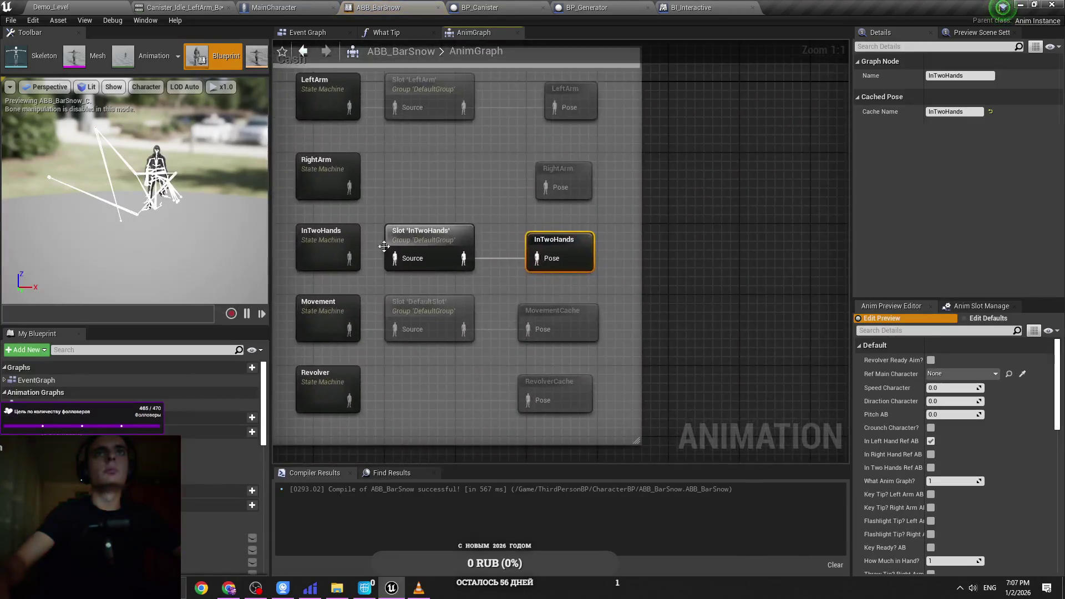
{"action": "double_click", "coordinate": [329, 252]}
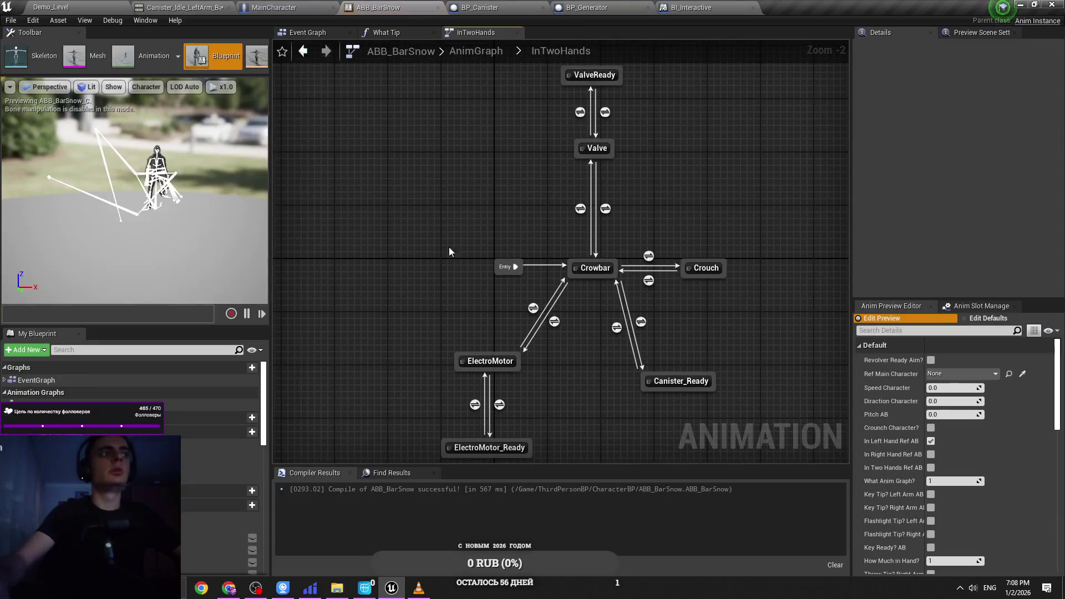
Step: Review the InTwoHands states, select Canister_Ready, and save ABB_BarSnow
{"action": "left_click_drag", "start_coordinate": [453, 246], "coordinate": [427, 255]}
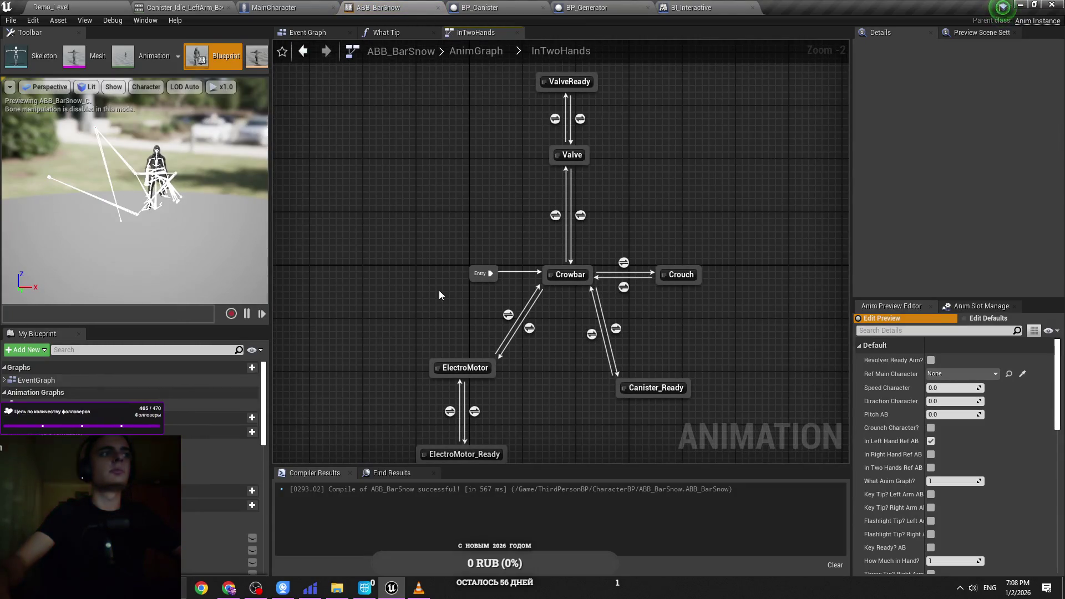
{"action": "left_click_drag", "start_coordinate": [439, 294], "coordinate": [373, 259]}
{"action": "scroll", "coordinate": [451, 295], "scroll_direction": "up", "scroll_amount": 1}
{"action": "left_click_drag", "start_coordinate": [451, 295], "coordinate": [471, 241]}
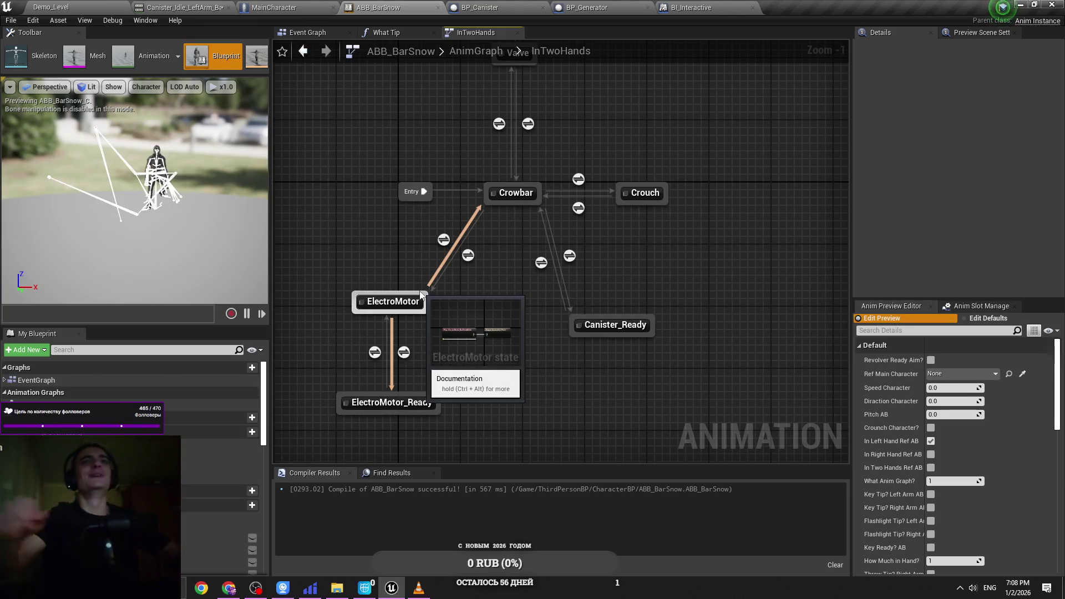
{"action": "key", "text": "ctrl+s"}
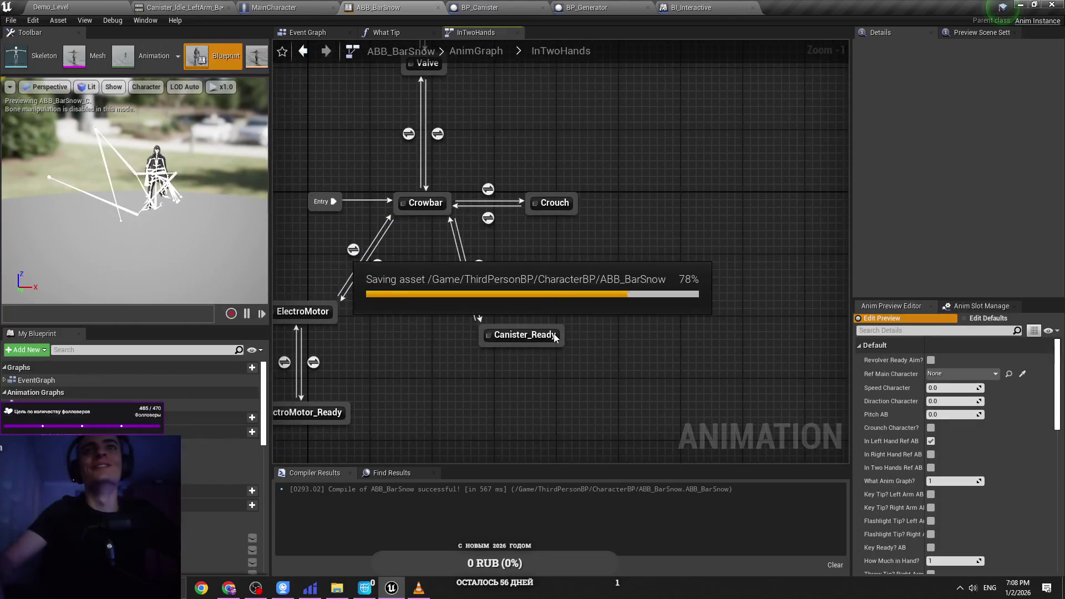
{"action": "left_click", "coordinate": [555, 335]}
{"action": "key", "text": "ctrl+s"}
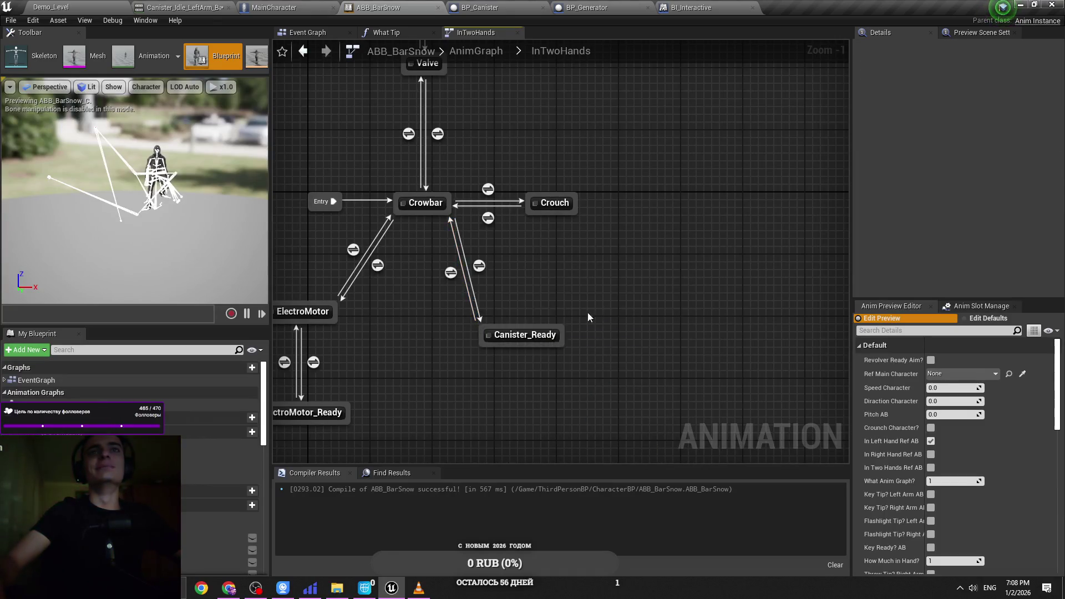
Step: Add a new state with a transition from Crowbar and open the Crowbar to Canister_Ready rule
{"action": "right_click", "coordinate": [618, 313]}
{"action": "left_click", "coordinate": [643, 349]}
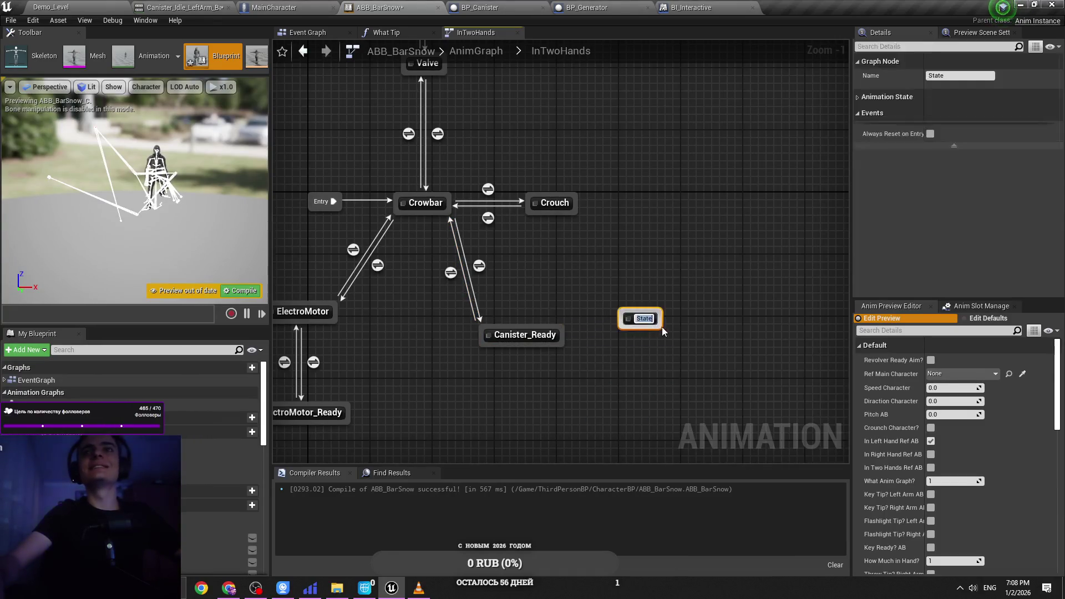
{"action": "left_click_drag", "start_coordinate": [453, 216], "coordinate": [627, 313]}
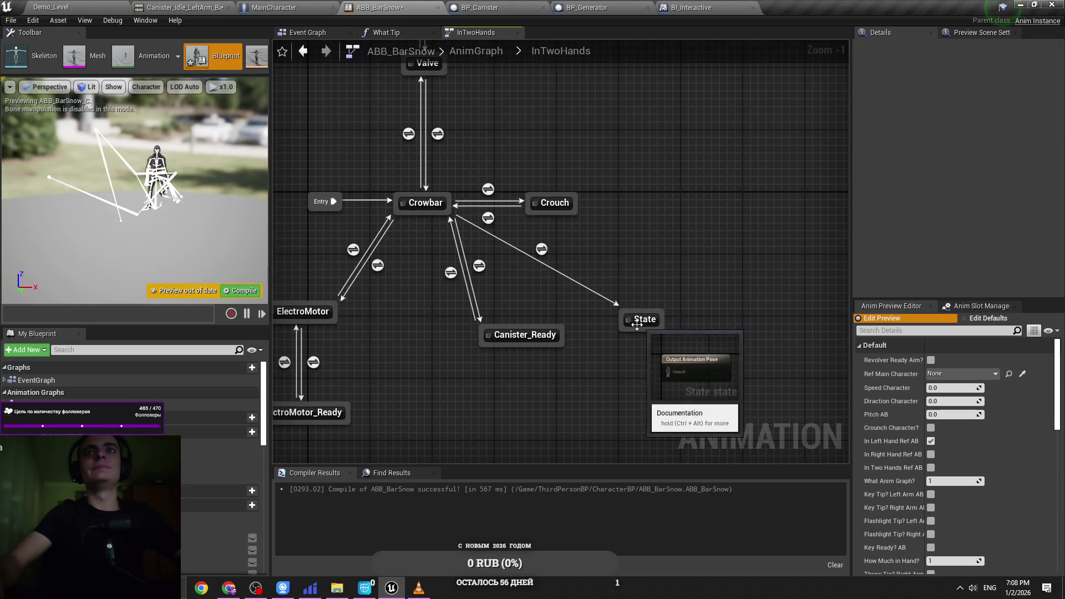
{"action": "double_click", "coordinate": [479, 268]}
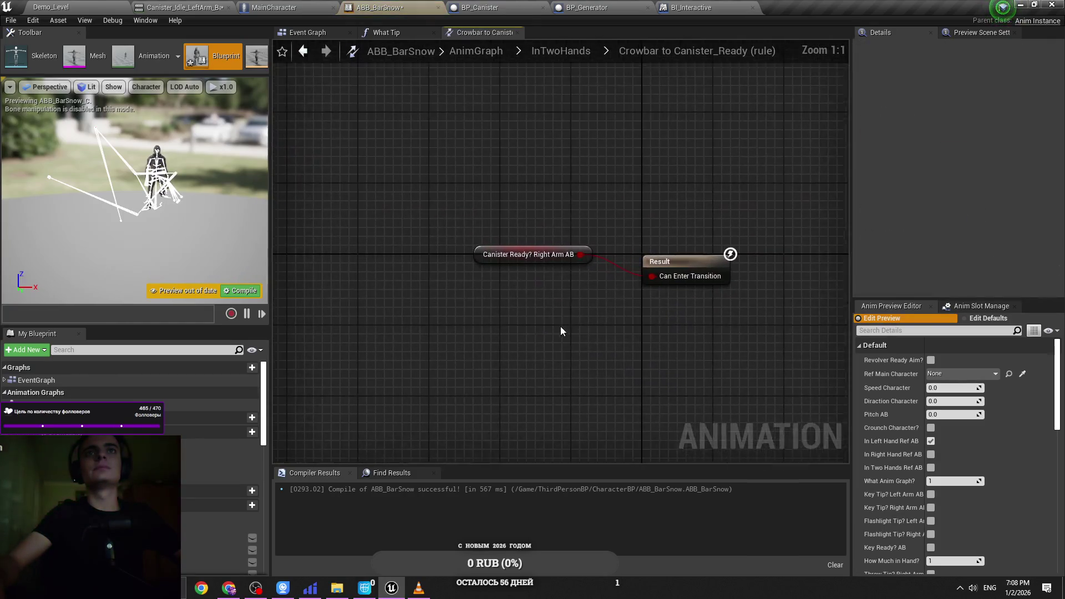
{"action": "key", "text": "ctrl+s"}
Step: Feed Can Enter Transition through an AND, adding a Canister Tip? Right Arm AB getter beside Canister Ready?
{"action": "mouse_move", "coordinate": [588, 255]}
{"action": "left_mouse_down"}
{"action": "mouse_move", "coordinate": [431, 302]}
{"action": "mouse_move", "coordinate": [510, 302]}
{"action": "mouse_move", "coordinate": [551, 282]}
{"action": "mouse_move", "coordinate": [577, 345]}
{"action": "mouse_move", "coordinate": [667, 293]}
{"action": "left_mouse_up"}
{"action": "type", "text": "an"}
{"action": "left_click", "coordinate": [621, 413]}
{"action": "mouse_move", "coordinate": [622, 336]}
{"action": "left_mouse_down"}
{"action": "mouse_move", "coordinate": [666, 275]}
{"action": "mouse_move", "coordinate": [656, 278]}
{"action": "left_mouse_up"}
{"action": "left_click_drag", "start_coordinate": [587, 334], "coordinate": [581, 302]}
{"action": "key", "text": "ctrl+s"}
{"action": "scroll", "coordinate": [191, 535], "scroll_direction": "down", "scroll_amount": 10}
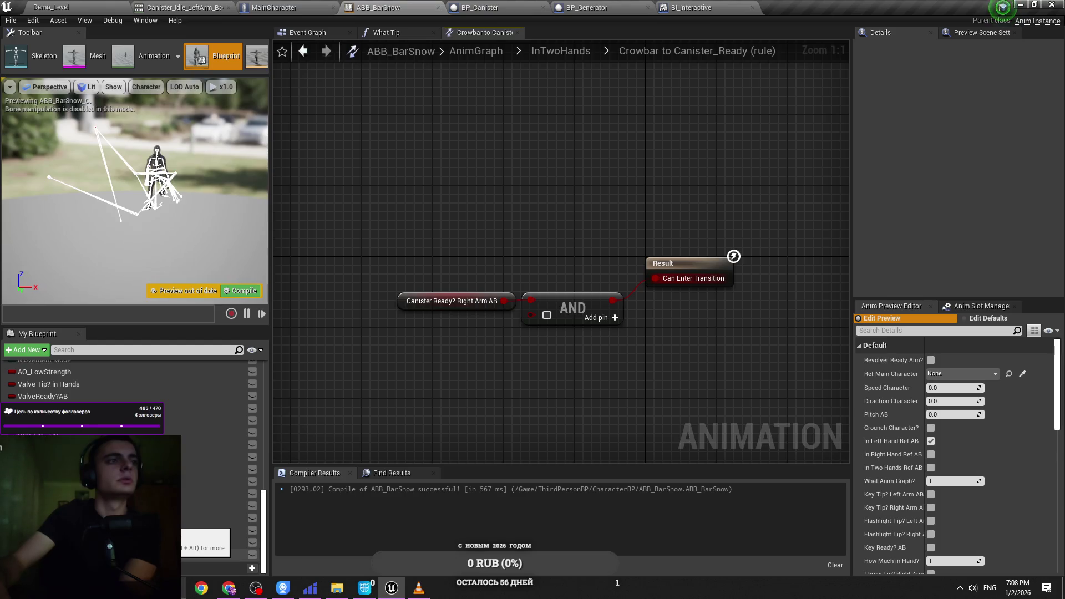
{"action": "mouse_move", "coordinate": [166, 541]}
{"action": "left_mouse_down"}
{"action": "mouse_move", "coordinate": [531, 313]}
{"action": "mouse_move", "coordinate": [487, 324]}
{"action": "left_mouse_up"}
{"action": "left_click", "coordinate": [508, 346]}
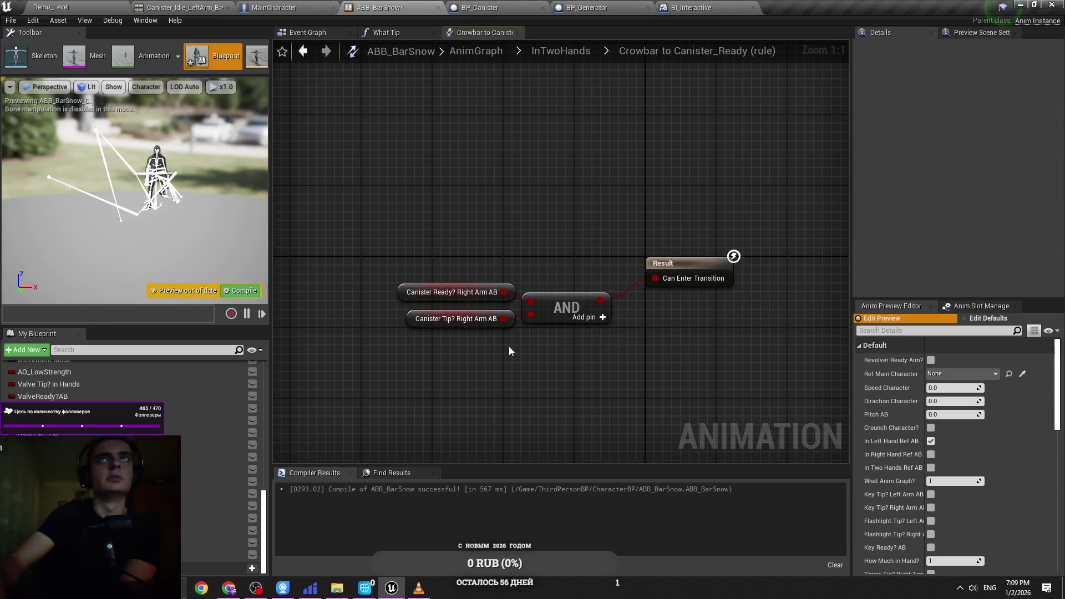
{"action": "left_click", "coordinate": [570, 54]}
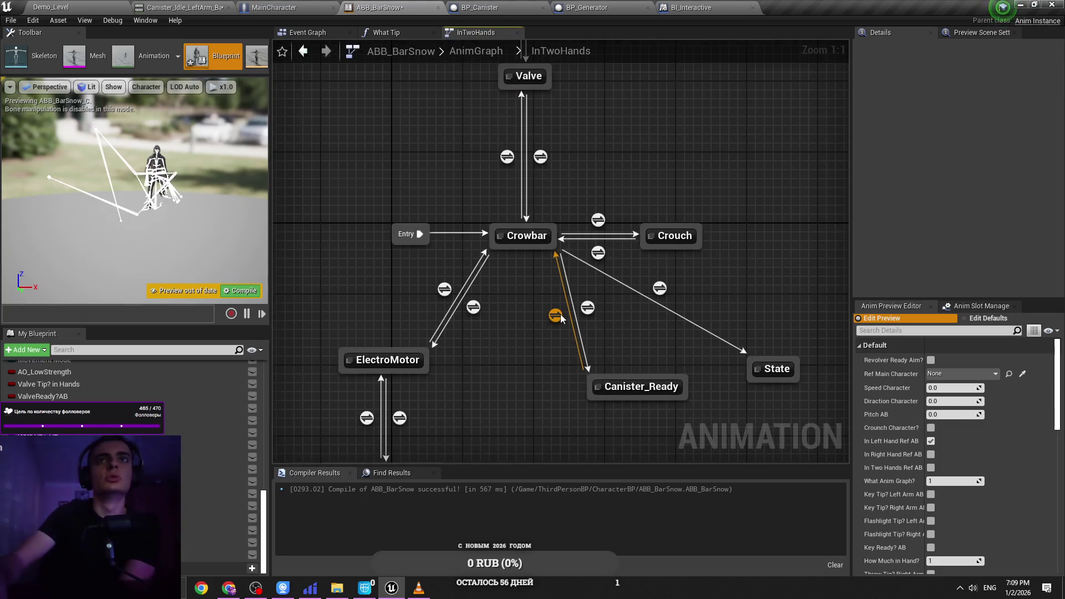
Step: In the Canister_Ready to Crowbar rule, route the NOT Canister Ready? result through a new AND into Can Enter Transition
{"action": "double_click", "coordinate": [556, 315]}
{"action": "left_click", "coordinate": [620, 271]}
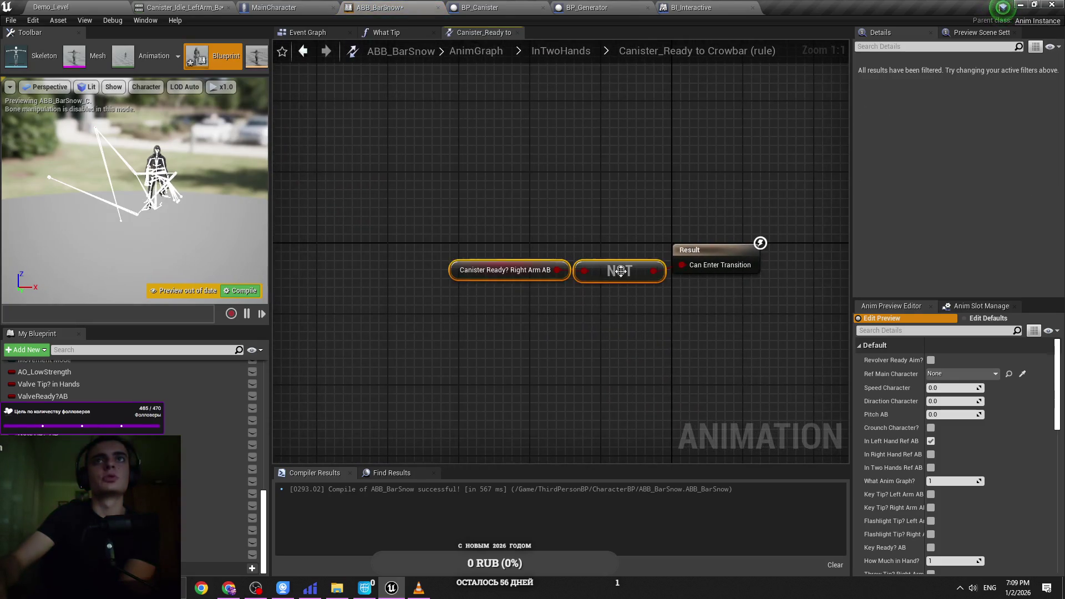
{"action": "key", "text": "ctrl+z"}
{"action": "mouse_move", "coordinate": [553, 279]}
{"action": "left_mouse_down"}
{"action": "mouse_move", "coordinate": [610, 283]}
{"action": "mouse_move", "coordinate": [541, 271]}
{"action": "mouse_move", "coordinate": [617, 315]}
{"action": "left_mouse_up"}
{"action": "key", "text": "ctrl+z"}
{"action": "type", "text": "and"}
{"action": "key", "text": "Return"}
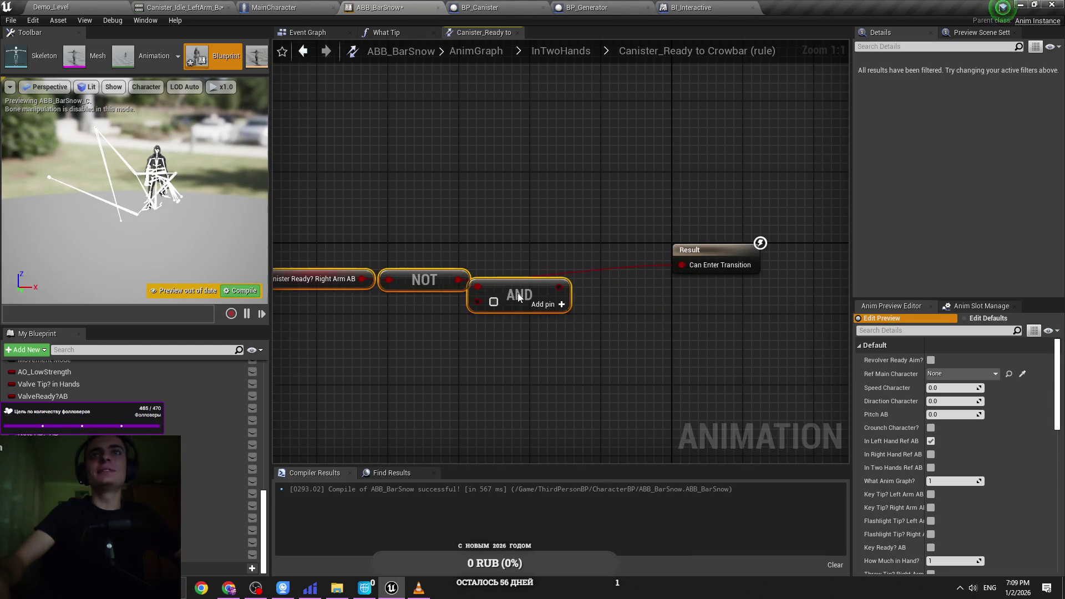
{"action": "mouse_move", "coordinate": [560, 287]}
{"action": "left_mouse_down"}
{"action": "mouse_move", "coordinate": [697, 267]}
{"action": "mouse_move", "coordinate": [561, 294]}
{"action": "left_mouse_up"}
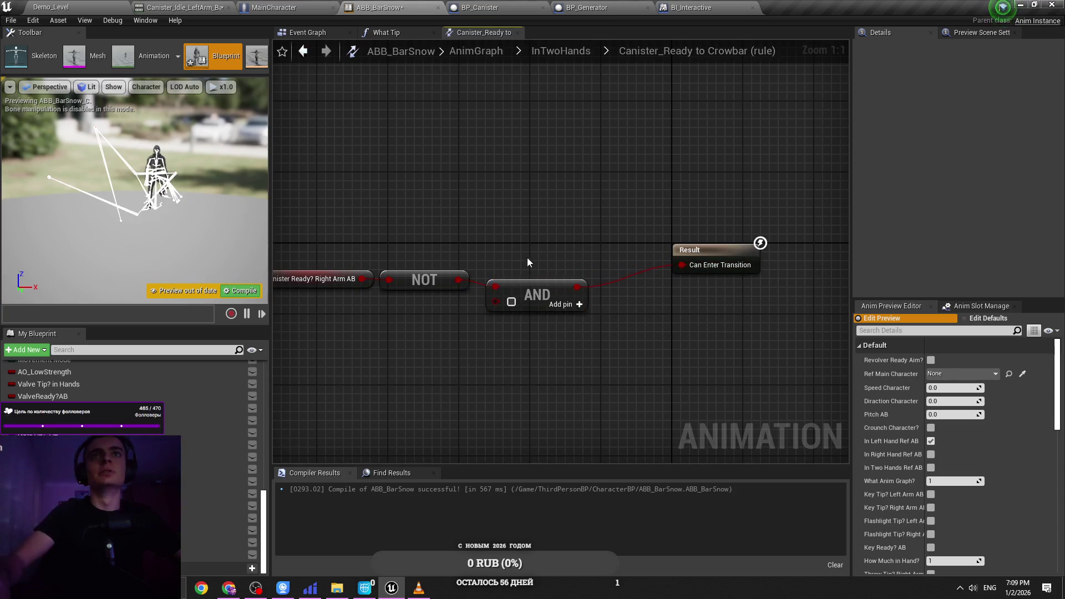
{"action": "key", "text": "ctrl+s"}
{"action": "left_click_drag", "start_coordinate": [550, 368], "coordinate": [688, 372]}
{"action": "key", "text": "ctrl+s"}
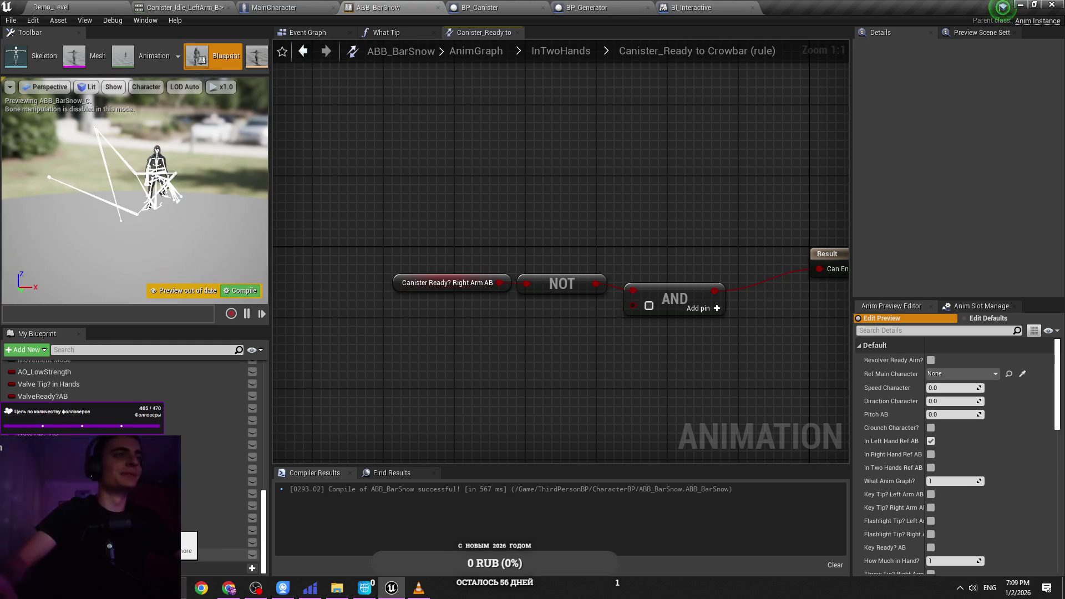
Step: Add a NOT'd Canister Tip? Right Arm AB getter as the AND's second input
{"action": "mouse_move", "coordinate": [139, 549]}
{"action": "left_mouse_down"}
{"action": "mouse_move", "coordinate": [357, 427]}
{"action": "mouse_move", "coordinate": [425, 342]}
{"action": "left_mouse_up"}
{"action": "left_click", "coordinate": [434, 335]}
{"action": "key", "text": "Delete"}
{"action": "left_click_drag", "start_coordinate": [138, 555], "coordinate": [419, 348]}
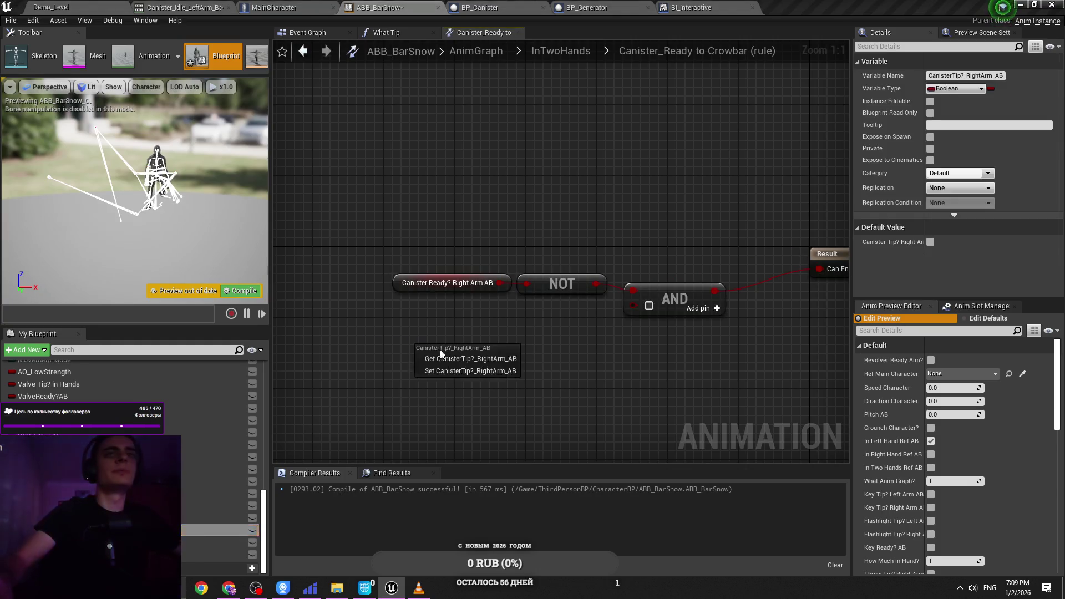
{"action": "left_click", "coordinate": [444, 356]}
{"action": "left_click", "coordinate": [584, 334]}
{"action": "key", "text": "ctrl+v"}
{"action": "mouse_move", "coordinate": [554, 337]}
{"action": "left_mouse_down"}
{"action": "mouse_move", "coordinate": [526, 358]}
{"action": "mouse_move", "coordinate": [521, 345]}
{"action": "left_mouse_up"}
{"action": "key", "text": "Escape"}
{"action": "left_click", "coordinate": [494, 354]}
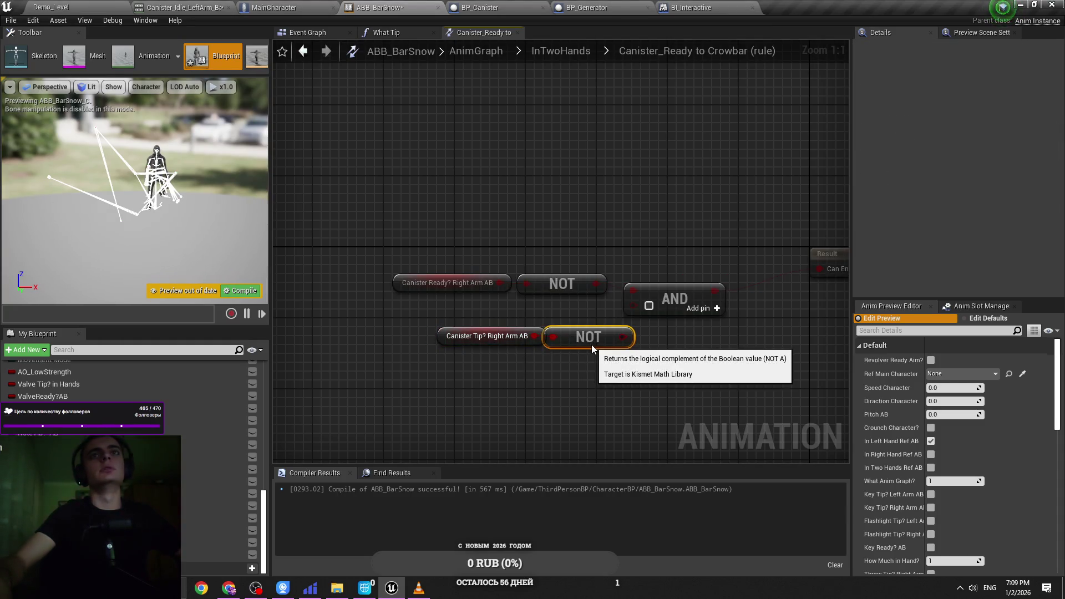
{"action": "left_click_drag", "start_coordinate": [590, 372], "coordinate": [461, 330]}
{"action": "mouse_move", "coordinate": [576, 331]}
{"action": "left_mouse_down"}
{"action": "mouse_move", "coordinate": [539, 321]}
{"action": "mouse_move", "coordinate": [549, 313]}
{"action": "mouse_move", "coordinate": [626, 323]}
{"action": "mouse_move", "coordinate": [641, 340]}
{"action": "left_mouse_up"}
{"action": "key", "text": "Escape"}
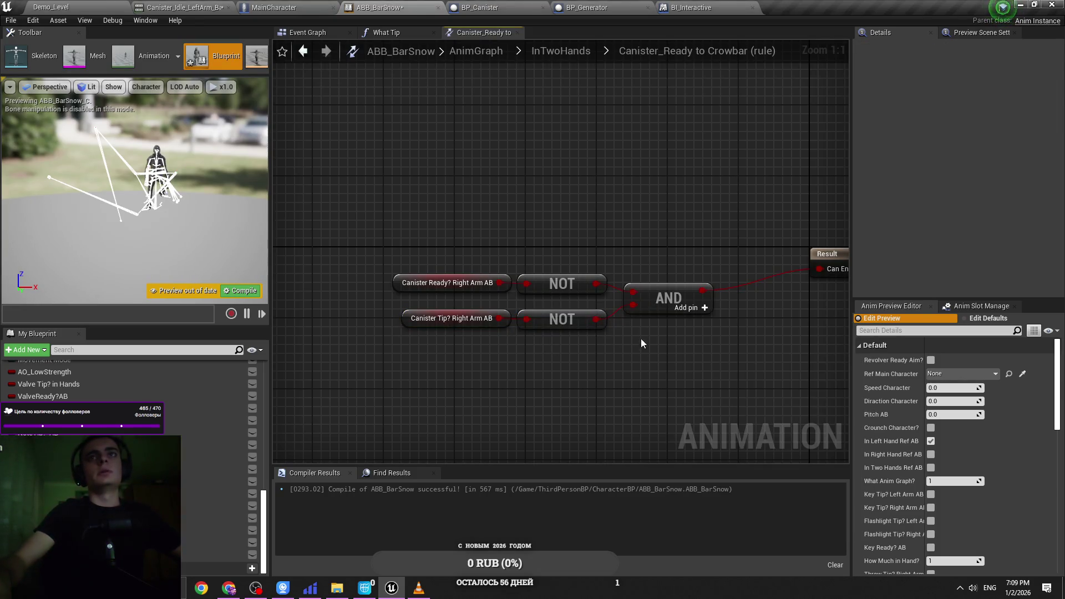
Step: Compile and save ABB_BarSnow
{"action": "left_click", "coordinate": [242, 291]}
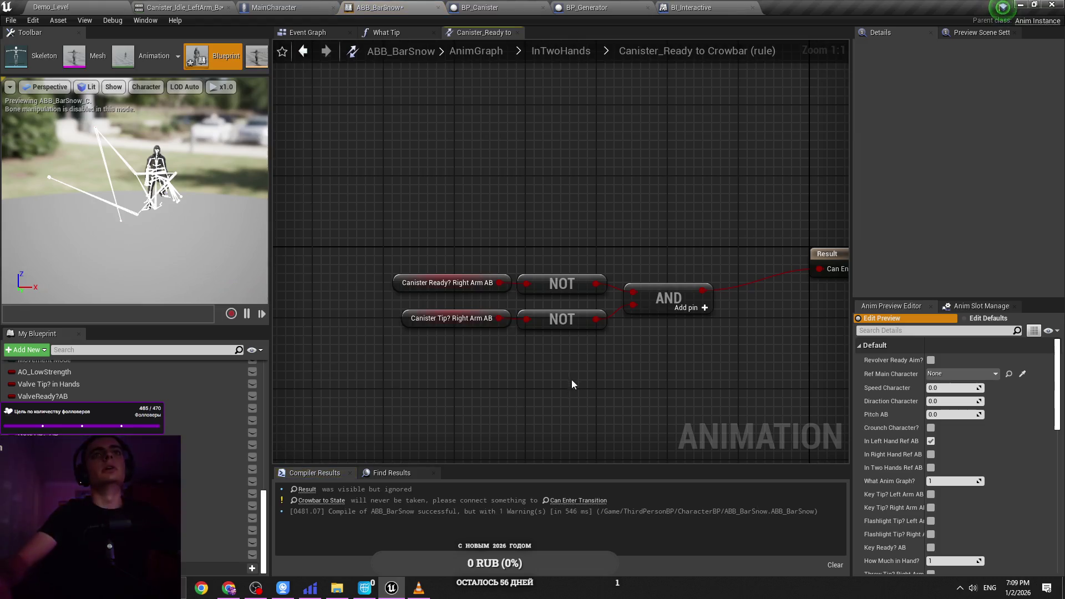
{"action": "left_click_drag", "start_coordinate": [568, 384], "coordinate": [515, 381]}
{"action": "key", "text": "ctrl+s"}
{"action": "left_click_drag", "start_coordinate": [578, 362], "coordinate": [537, 366]}
{"action": "key", "text": "ctrl+s"}
{"action": "left_click", "coordinate": [560, 51]}
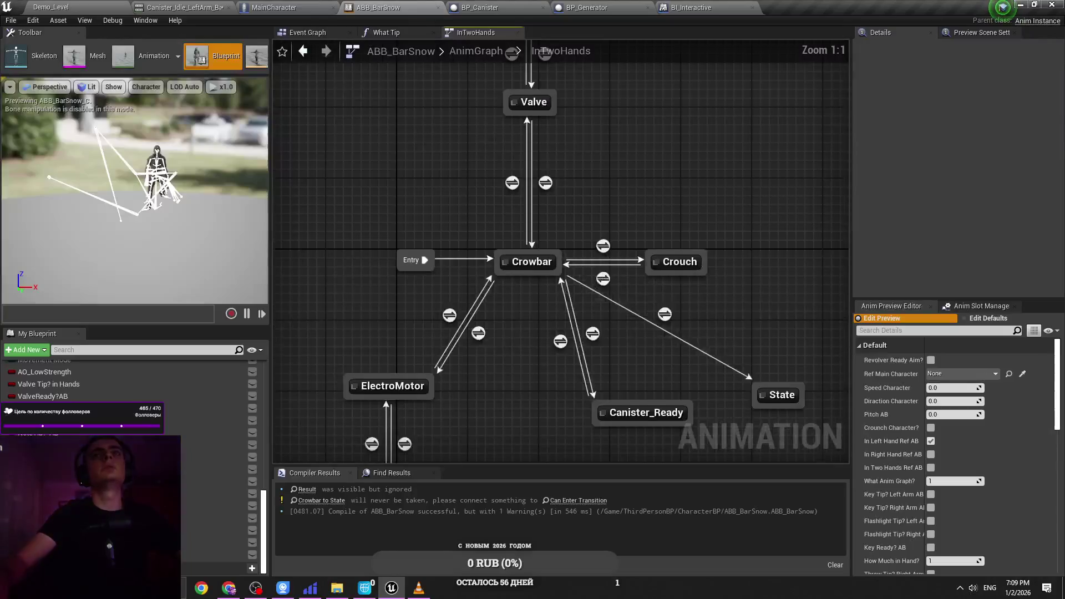
Step: Rename the new State to Canister_Ready_LeftArm and Canister_Ready to Canister_Ready_RightArm
{"action": "left_click", "coordinate": [646, 363]}
{"action": "left_click", "coordinate": [960, 75]}
{"action": "type", "text": "Canister"}
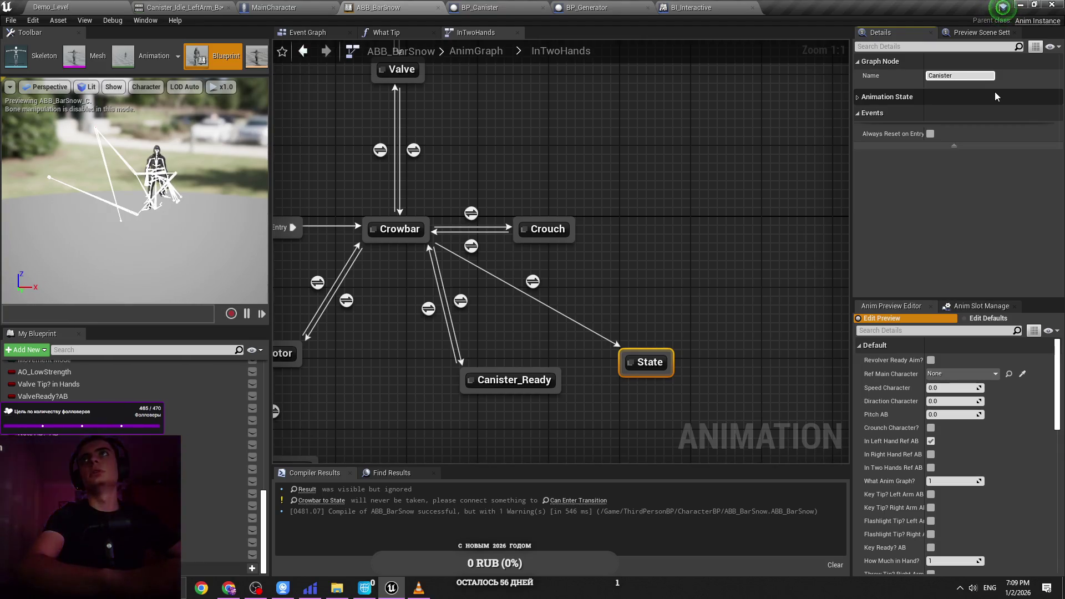
{"action": "type", "text": "_Ready"}
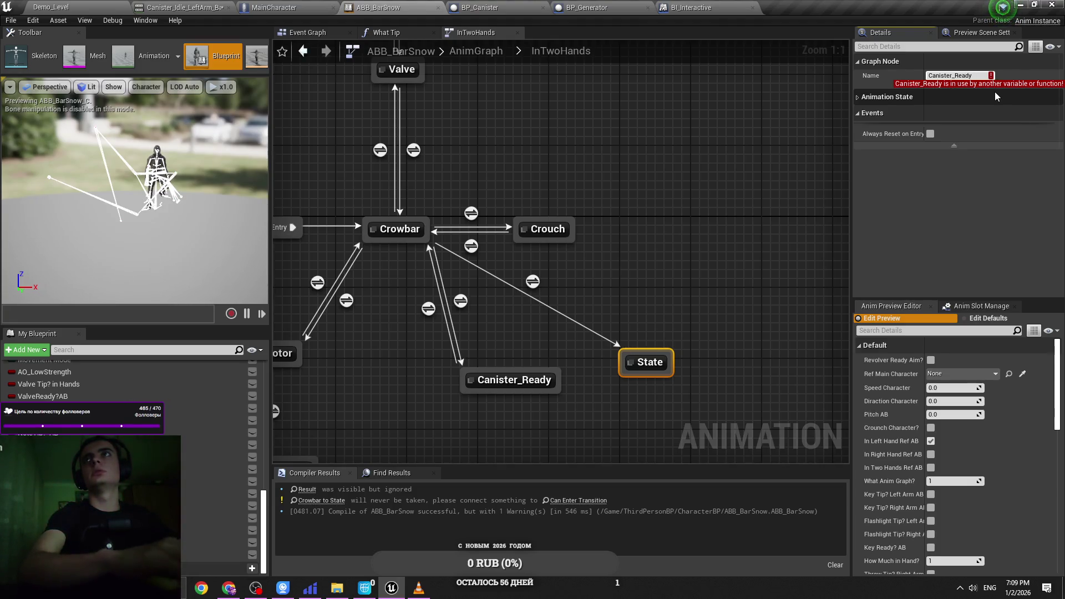
{"action": "type", "text": "_LeftAr"}
{"action": "type", "text": "m"}
{"action": "key", "text": "Return"}
{"action": "left_click", "coordinate": [513, 380]}
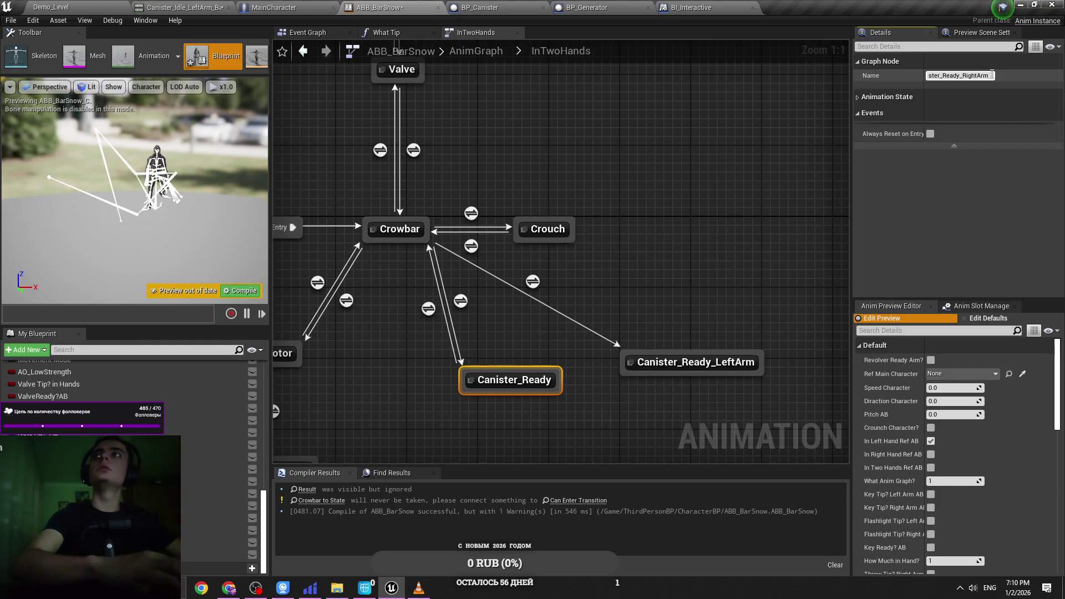
{"action": "key", "text": "Return"}
{"action": "left_click_drag", "start_coordinate": [534, 373], "coordinate": [462, 417]}
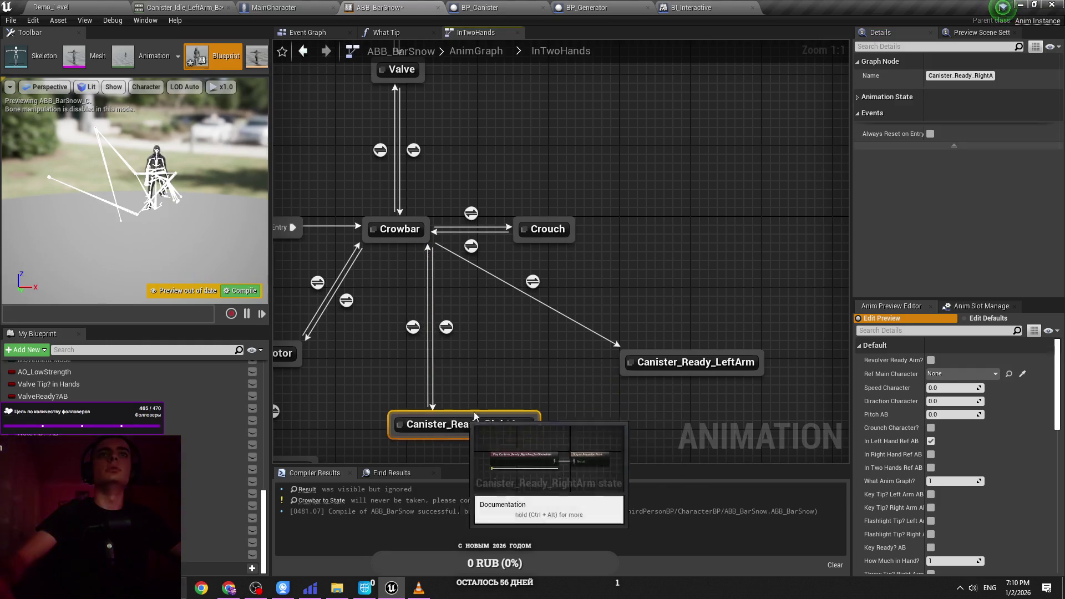
Step: Add a transition from Canister_Ready_LeftArm back to Crowbar, save, and open that rule
{"action": "left_click", "coordinate": [665, 364]}
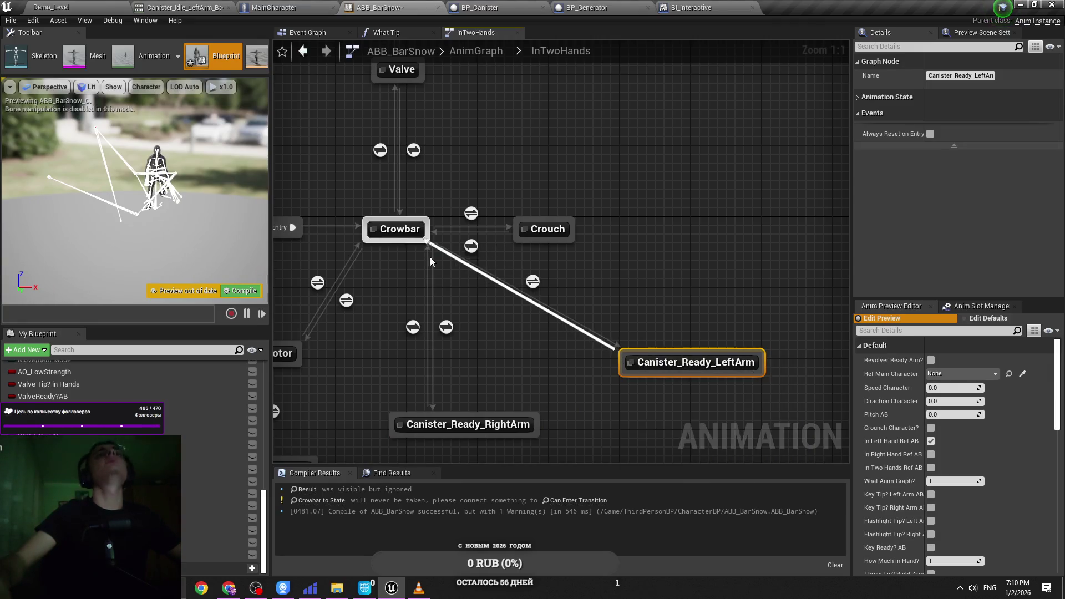
{"action": "left_click_drag", "start_coordinate": [423, 247], "coordinate": [424, 248]}
{"action": "left_click_drag", "start_coordinate": [693, 364], "coordinate": [670, 372]}
{"action": "key", "text": "ctrl+s"}
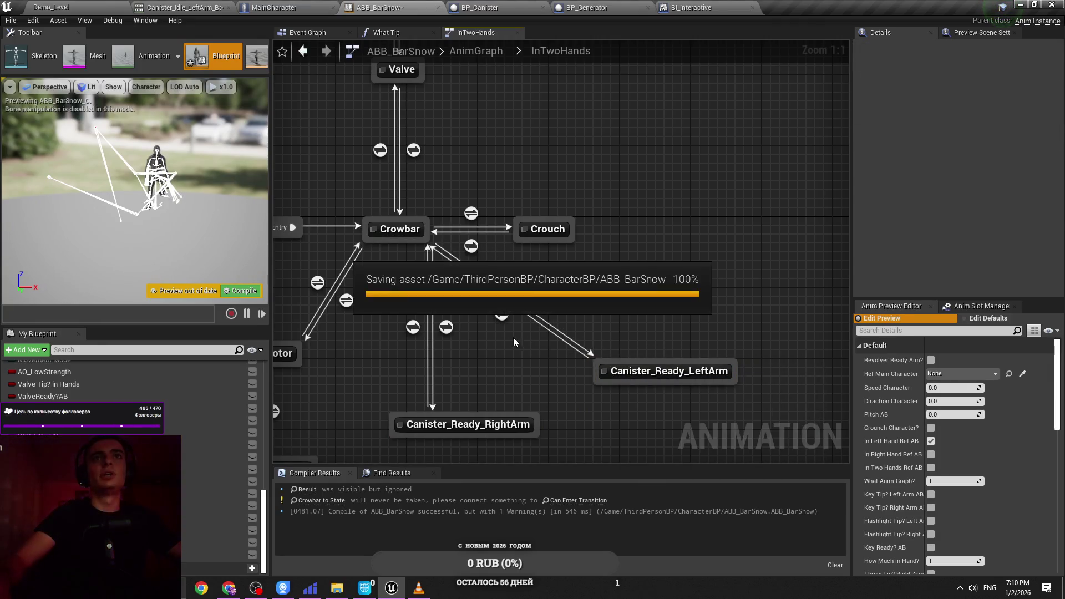
{"action": "left_click_drag", "start_coordinate": [521, 358], "coordinate": [540, 340]}
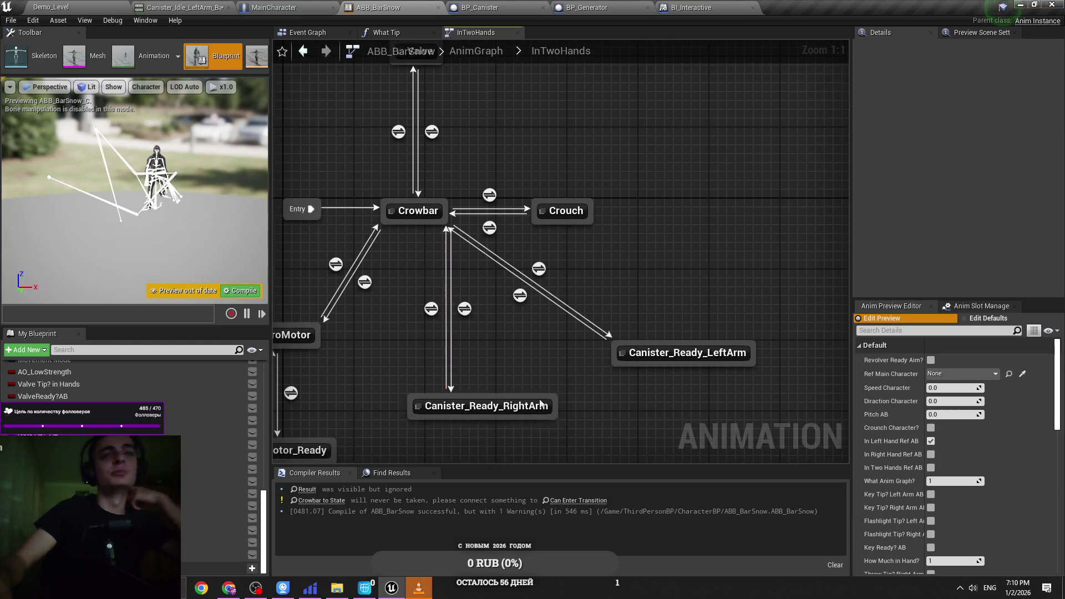
{"action": "double_click", "coordinate": [521, 298]}
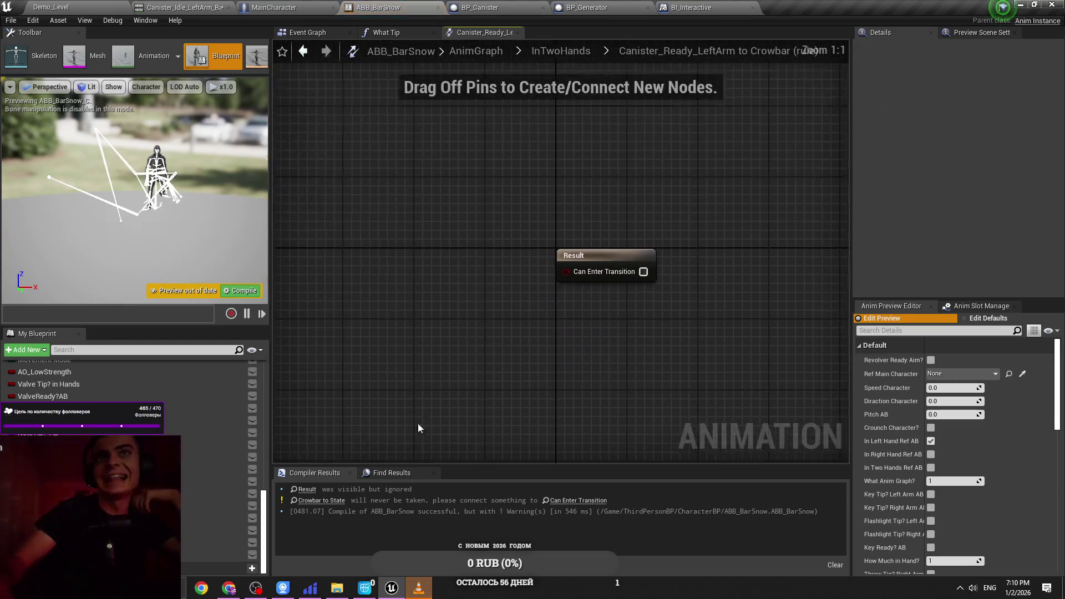
Step: AND CanisterReady?_RightArm_AB with Canister Tip? Left Arm AB into Can Enter Transition
{"action": "left_click_drag", "start_coordinate": [216, 542], "coordinate": [339, 266]}
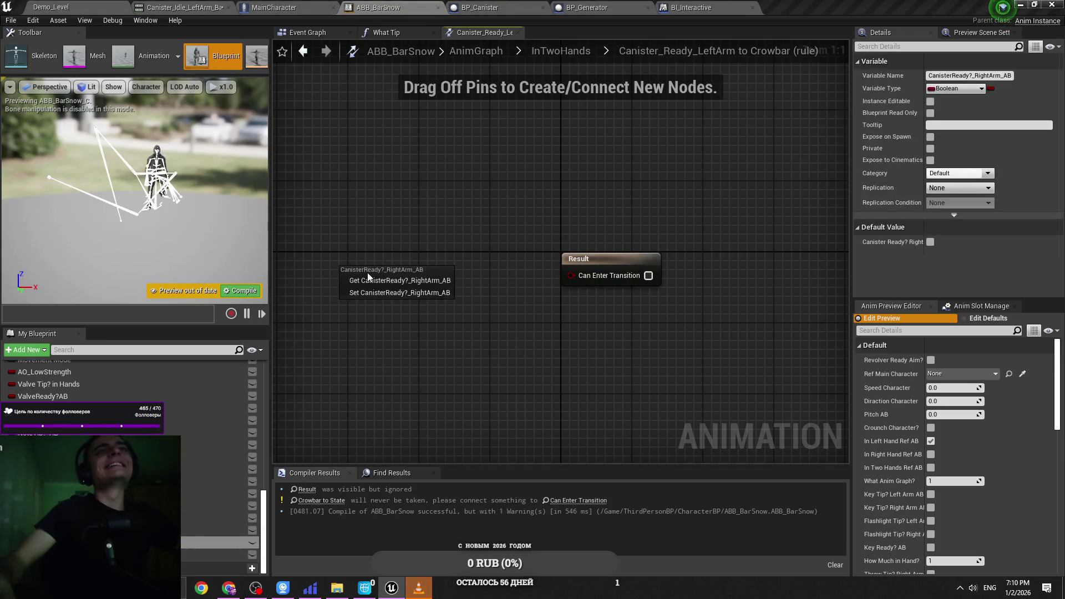
{"action": "left_click", "coordinate": [367, 280]}
{"action": "mouse_move", "coordinate": [222, 554]}
{"action": "left_mouse_down"}
{"action": "mouse_move", "coordinate": [415, 308]}
{"action": "mouse_move", "coordinate": [386, 311]}
{"action": "left_mouse_up"}
{"action": "type", "text": "nd"}
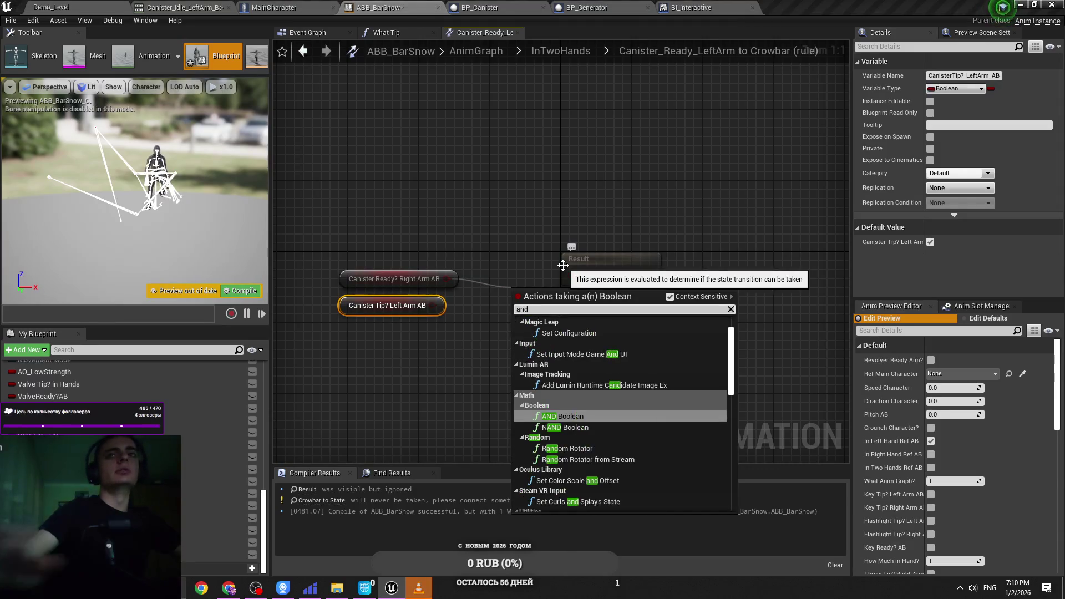
{"action": "key", "text": "Return"}
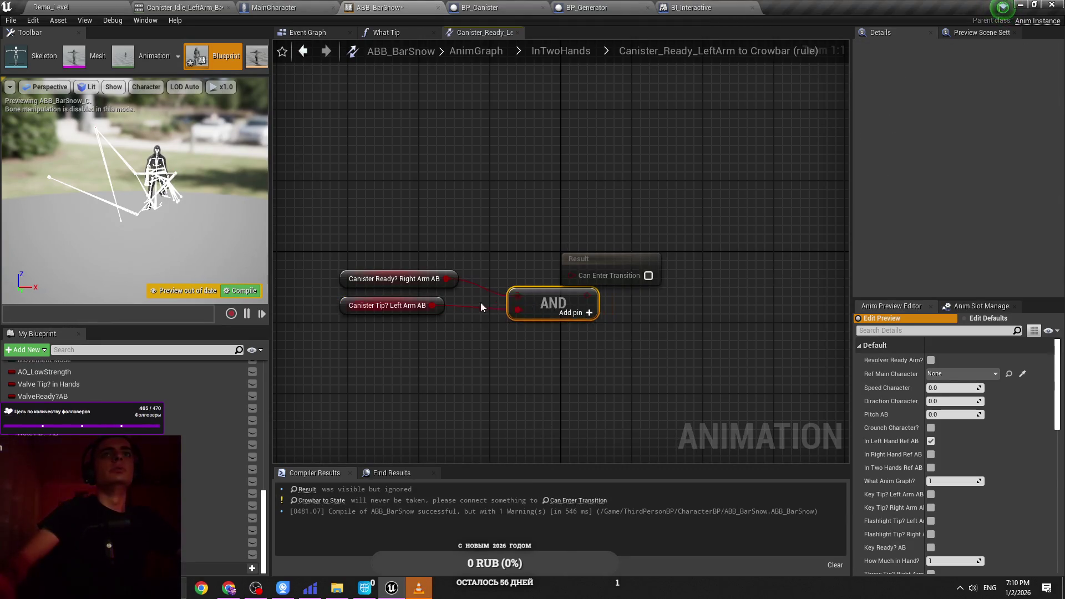
{"action": "mouse_move", "coordinate": [533, 303]}
{"action": "left_mouse_down"}
{"action": "mouse_move", "coordinate": [488, 292]}
{"action": "mouse_move", "coordinate": [570, 290]}
{"action": "mouse_move", "coordinate": [570, 275]}
{"action": "left_mouse_up"}
{"action": "mouse_move", "coordinate": [348, 304]}
{"action": "left_mouse_down"}
{"action": "mouse_move", "coordinate": [453, 292]}
{"action": "mouse_move", "coordinate": [494, 267]}
{"action": "left_mouse_up"}
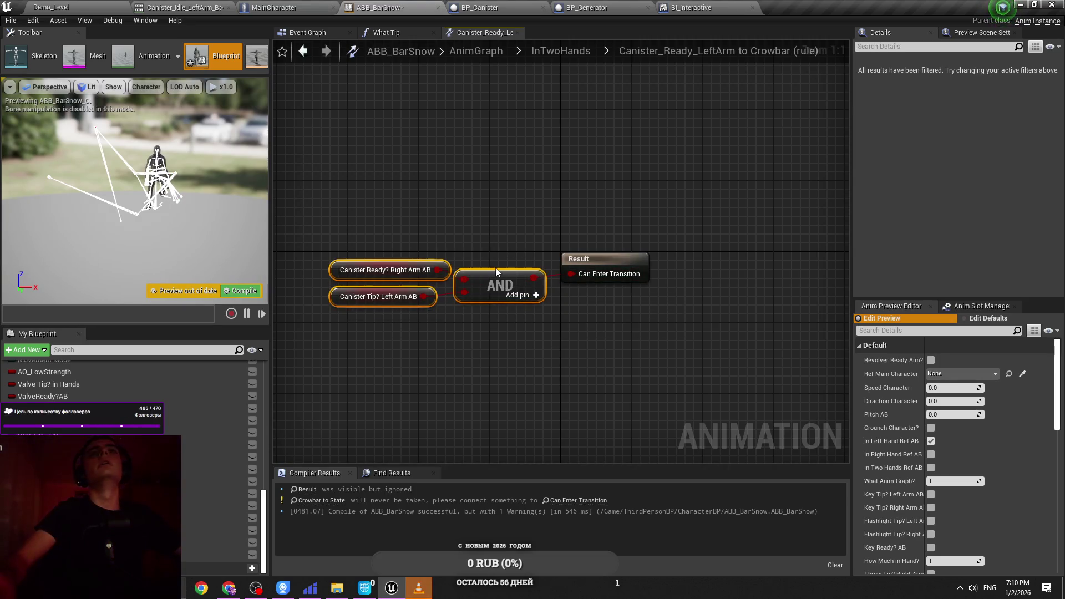
{"action": "key", "text": "ctrl+s"}
{"action": "left_click_drag", "start_coordinate": [551, 198], "coordinate": [388, 328]}
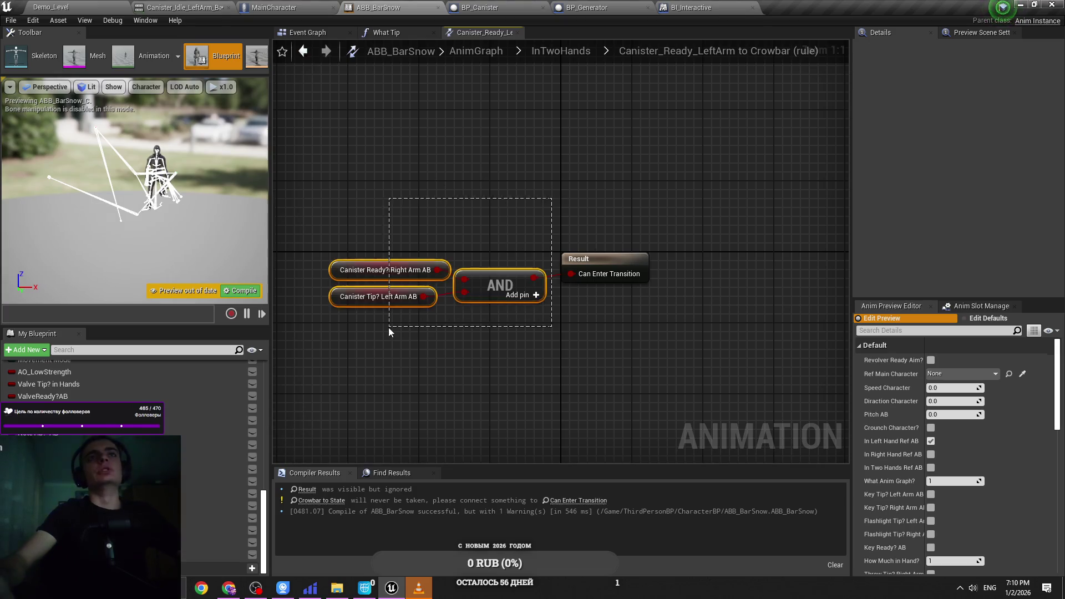
Step: Check the Crowbar to Canister_Ready_LeftArm rule, then reopen the Canister_Ready_LeftArm to Crowbar rule
{"action": "left_click", "coordinate": [561, 50]}
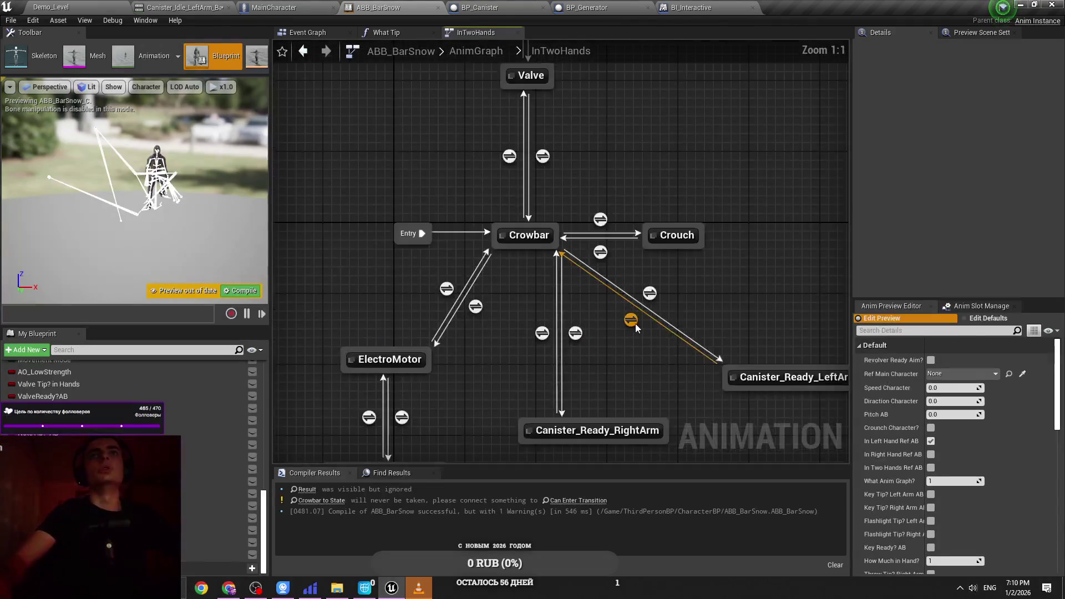
{"action": "double_click", "coordinate": [649, 294]}
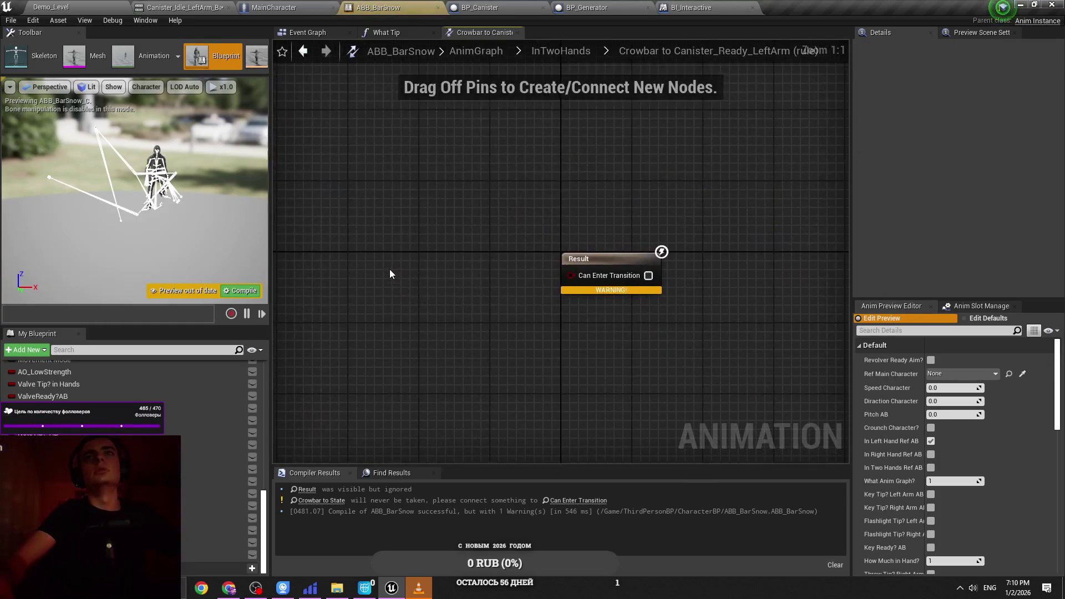
{"action": "left_click", "coordinate": [560, 50]}
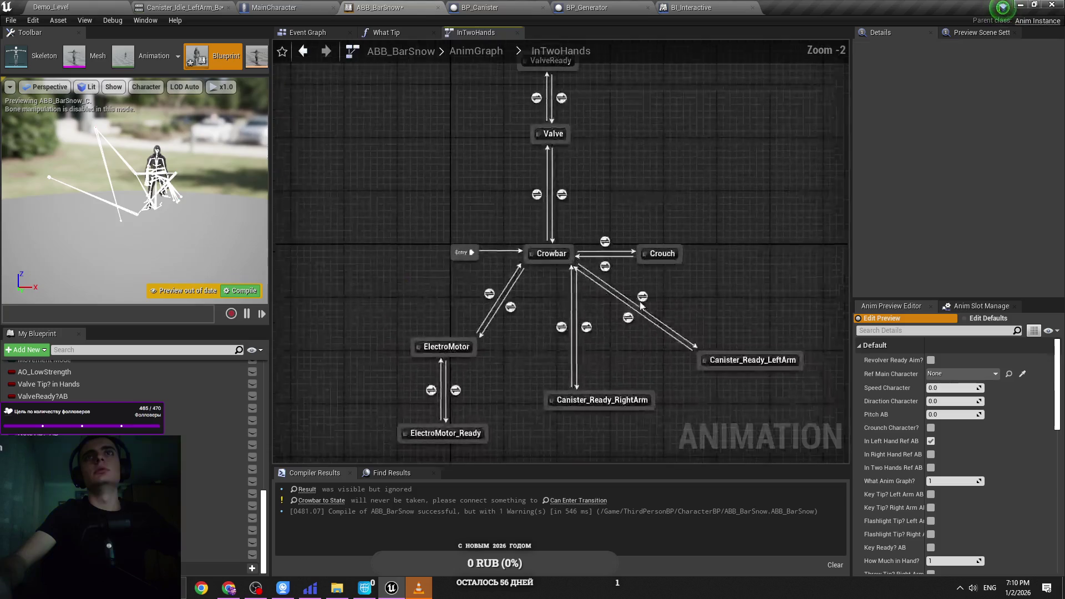
{"action": "double_click", "coordinate": [641, 333]}
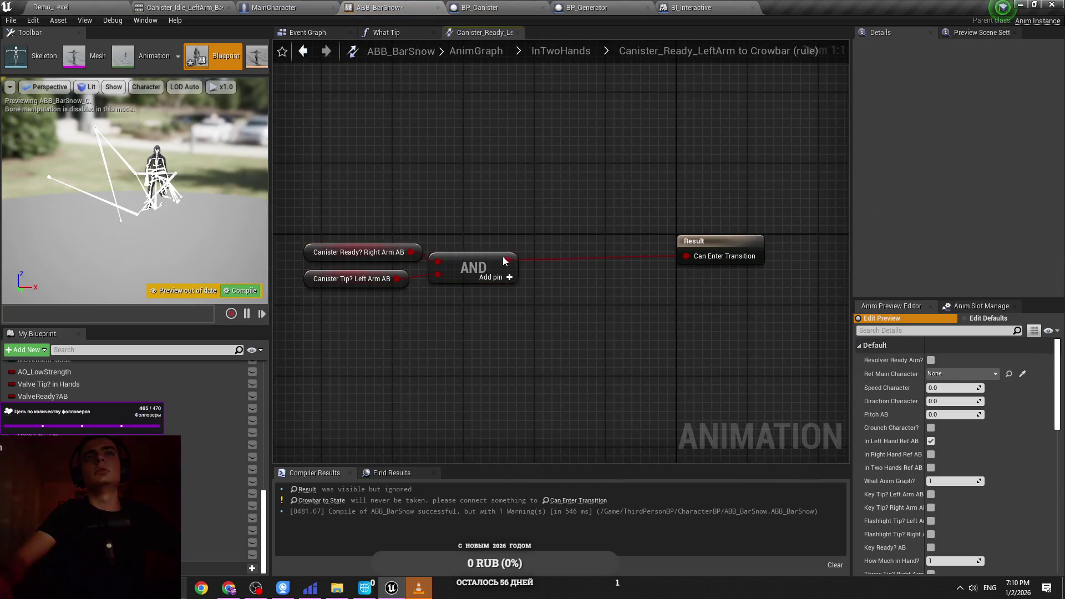
Step: Insert a NOT between the AND and Can Enter Transition, then compile and save
{"action": "mouse_move", "coordinate": [494, 281]}
{"action": "left_mouse_down"}
{"action": "mouse_move", "coordinate": [475, 281]}
{"action": "mouse_move", "coordinate": [567, 261]}
{"action": "left_mouse_up"}
{"action": "type", "text": "not"}
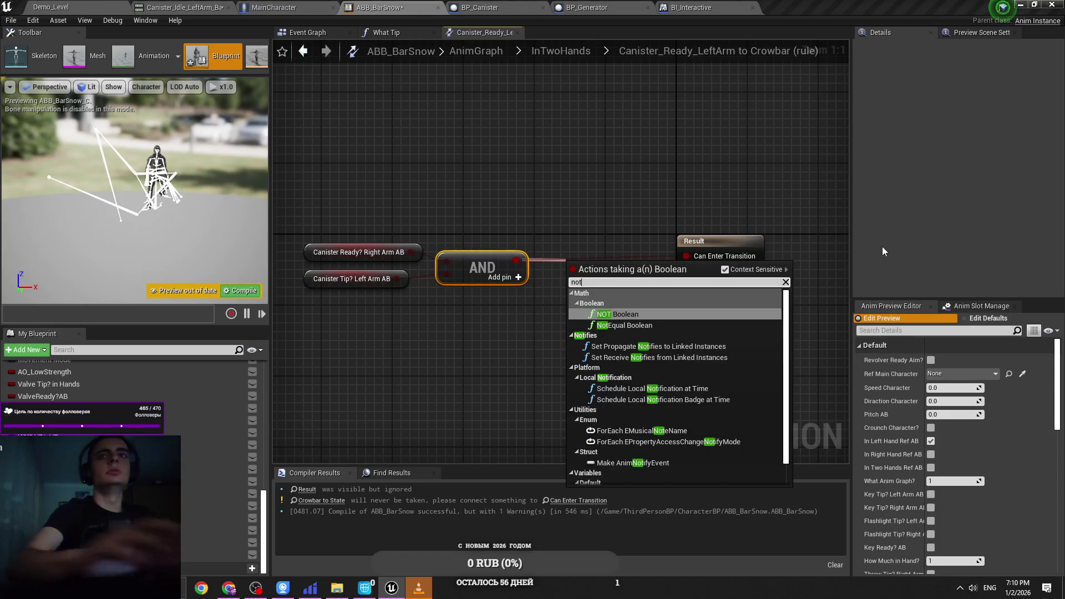
{"action": "key", "text": "Return"}
{"action": "left_click", "coordinate": [608, 276]}
{"action": "left_click_drag", "start_coordinate": [648, 271], "coordinate": [687, 256]}
{"action": "key", "text": "ctrl+s"}
{"action": "left_click", "coordinate": [240, 290]}
{"action": "key", "text": "ctrl+s"}
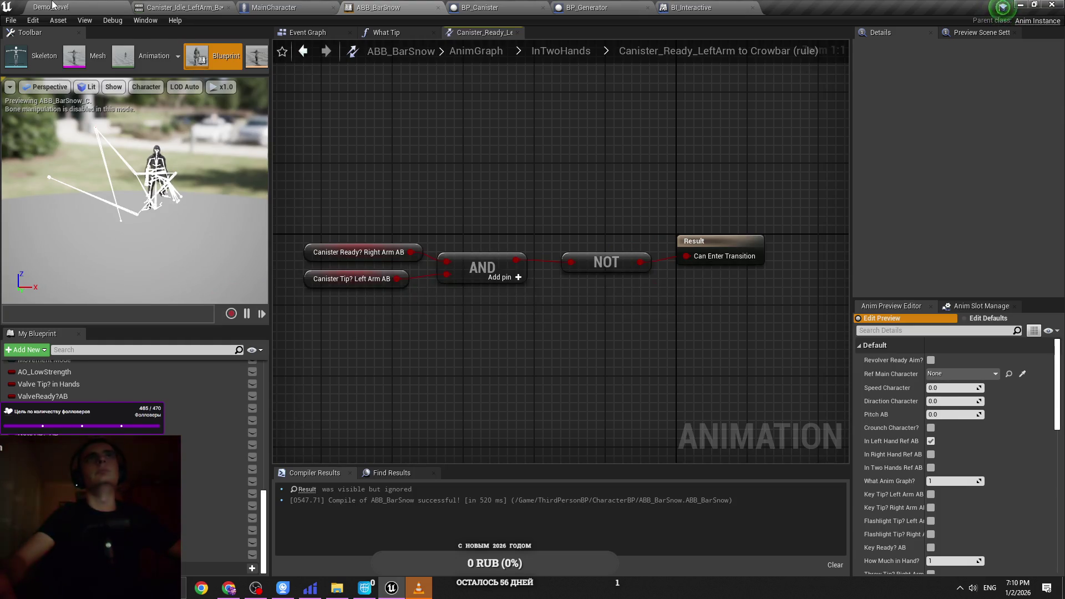
{"action": "key", "text": "ctrl+Tab"}
{"action": "left_click", "coordinate": [324, 7]}
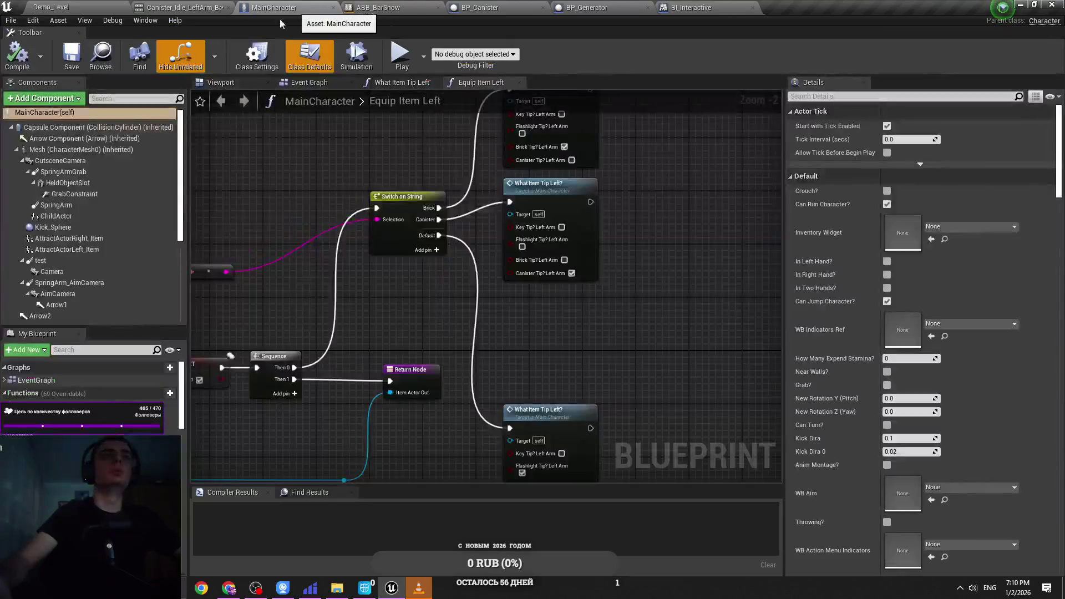
Step: Look over the MainCharacter in its 3D preview
{"action": "left_click", "coordinate": [247, 86]}
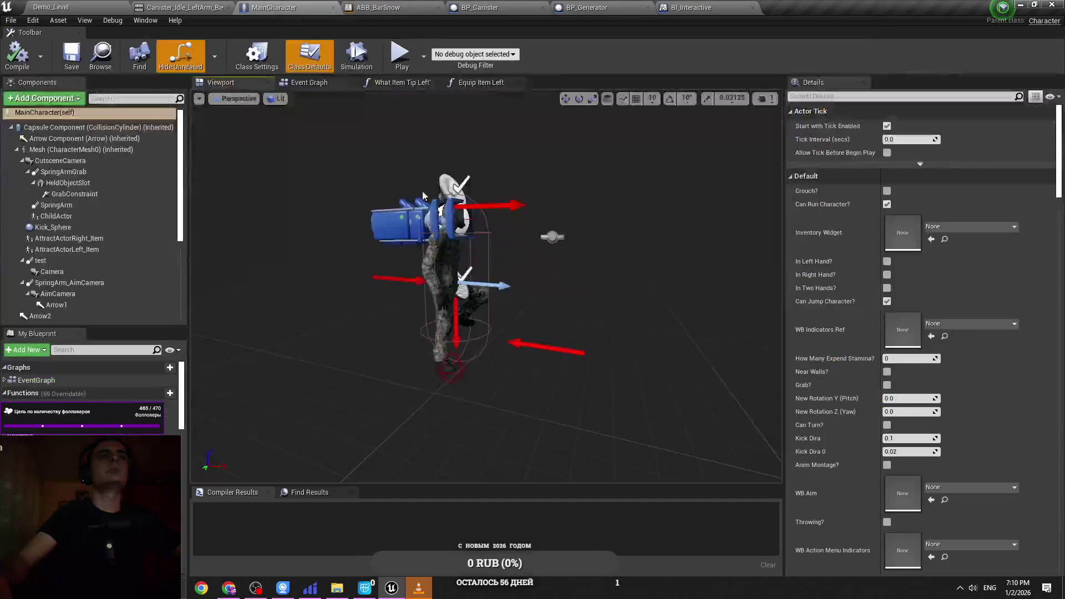
{"action": "scroll", "coordinate": [486, 285], "scroll_direction": "down", "scroll_amount": 5}
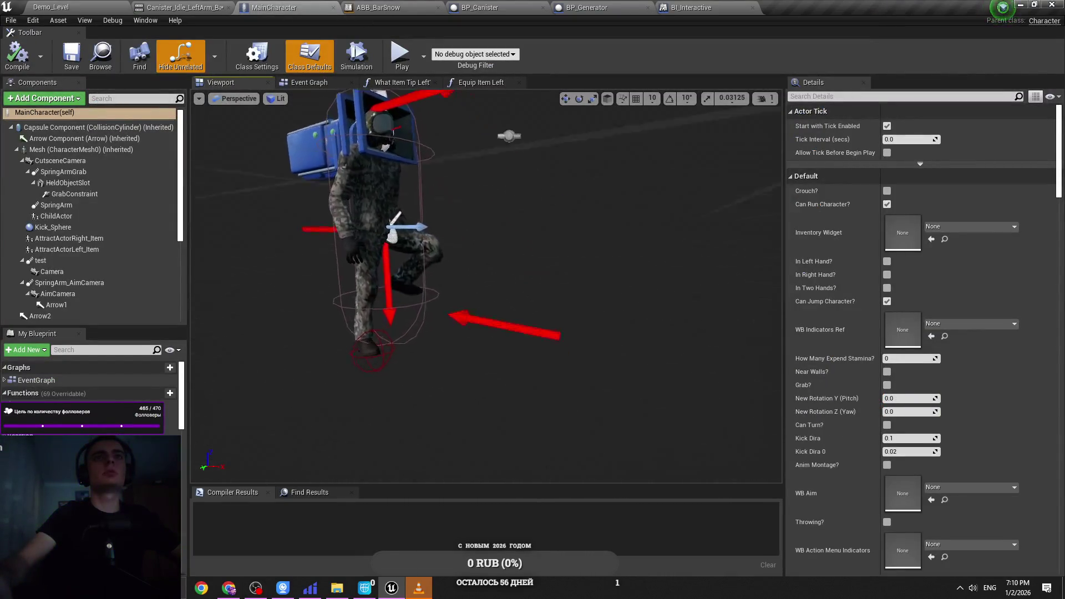
{"action": "scroll", "coordinate": [487, 286], "scroll_direction": "down", "scroll_amount": 5}
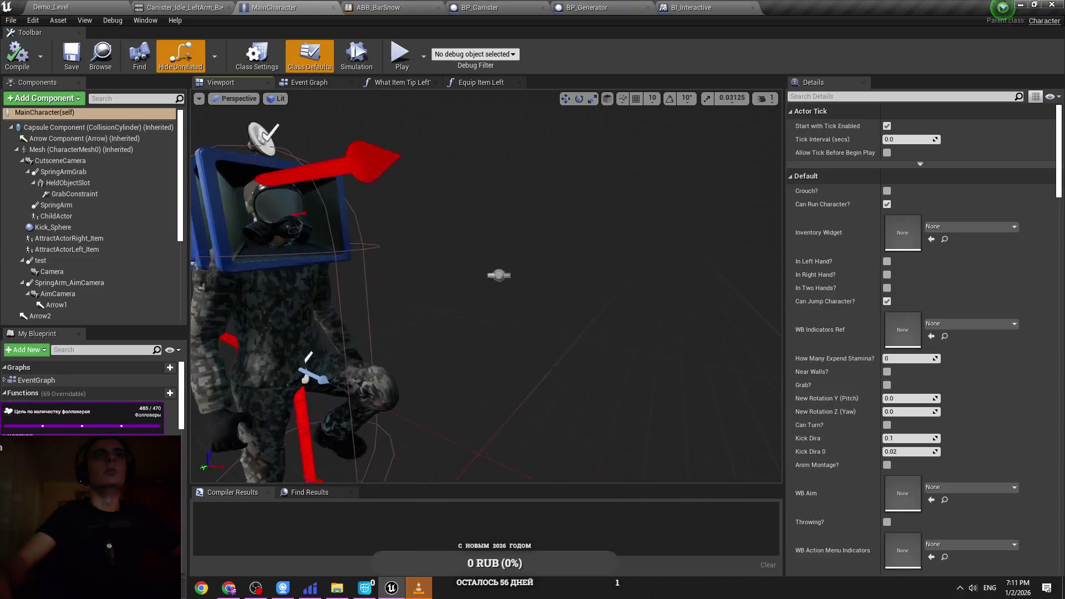
{"action": "scroll", "coordinate": [486, 286], "scroll_direction": "down", "scroll_amount": 2}
Step: Play Demo_Level, take the canister from the generator, stop, and shrink the error log
{"action": "left_click", "coordinate": [50, 7]}
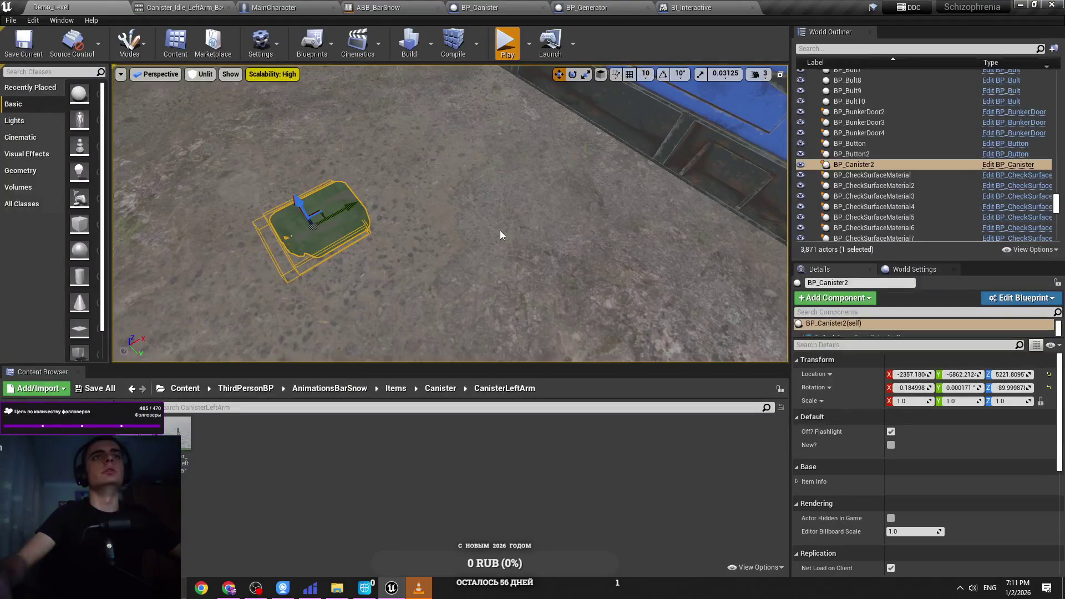
{"action": "key", "text": "alt+p"}
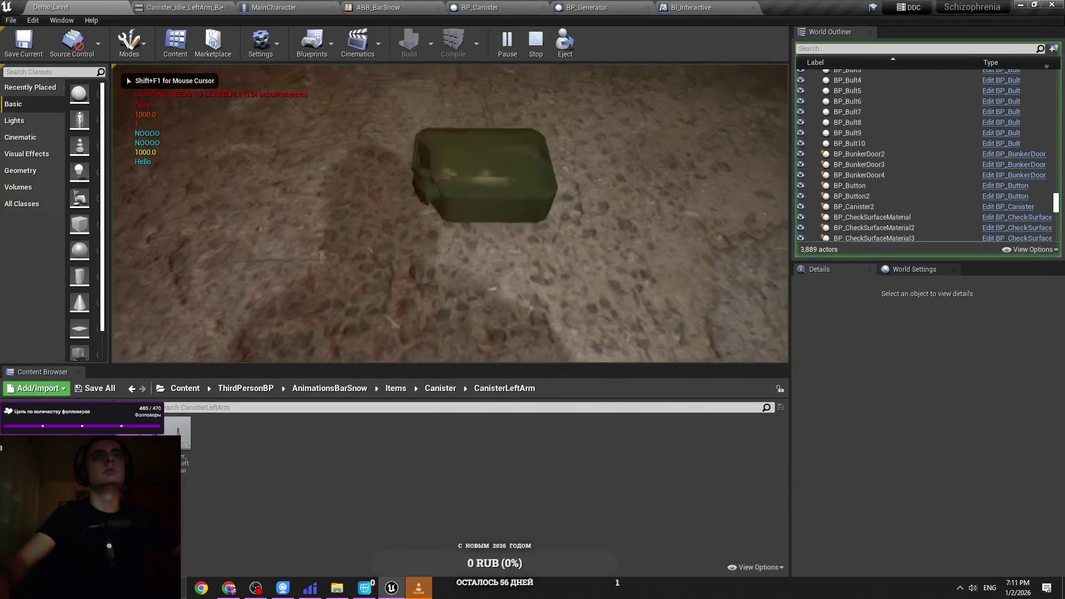
{"action": "left_click", "coordinate": [427, 226]}
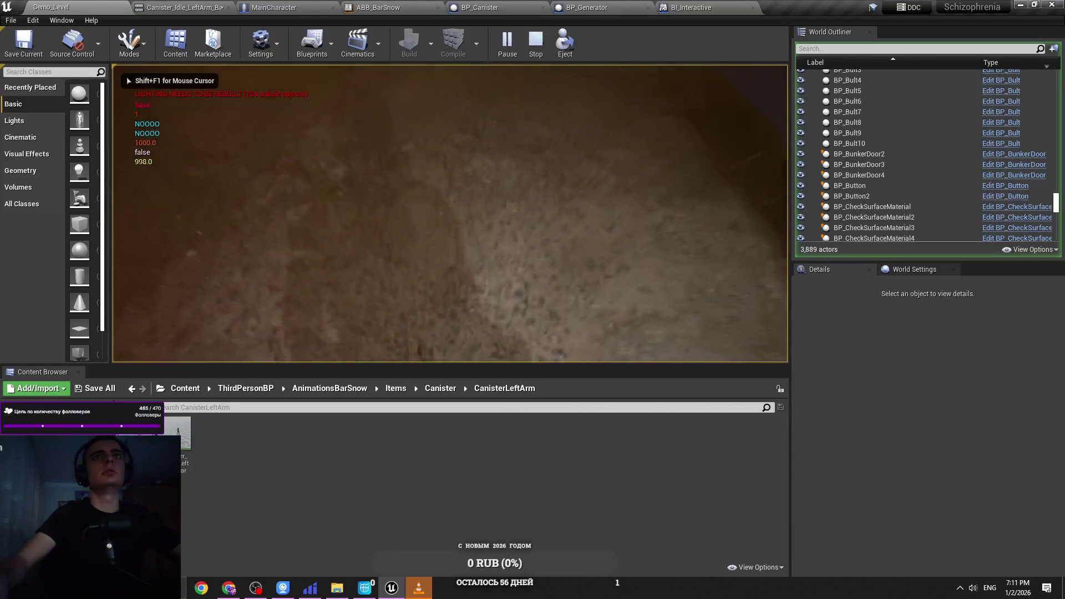
{"action": "key", "text": "e"}
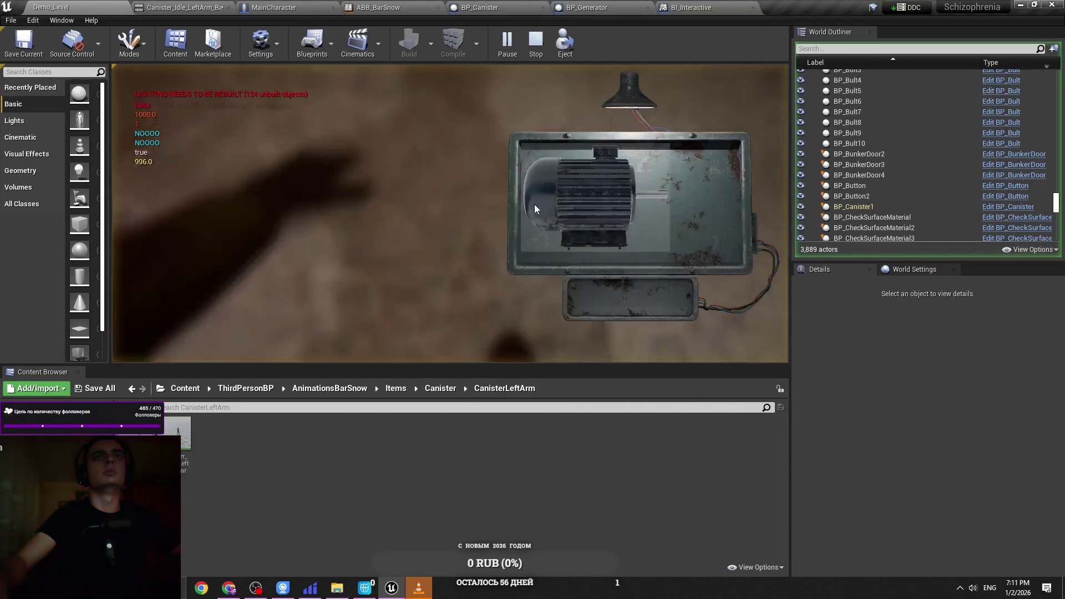
{"action": "left_click", "coordinate": [538, 212]}
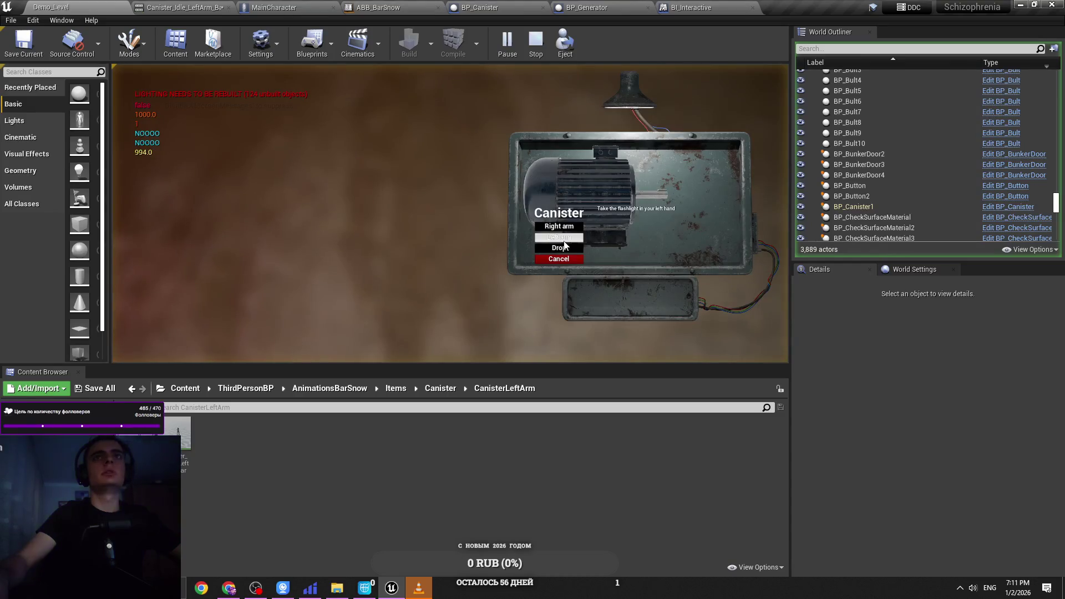
{"action": "left_click", "coordinate": [564, 240]}
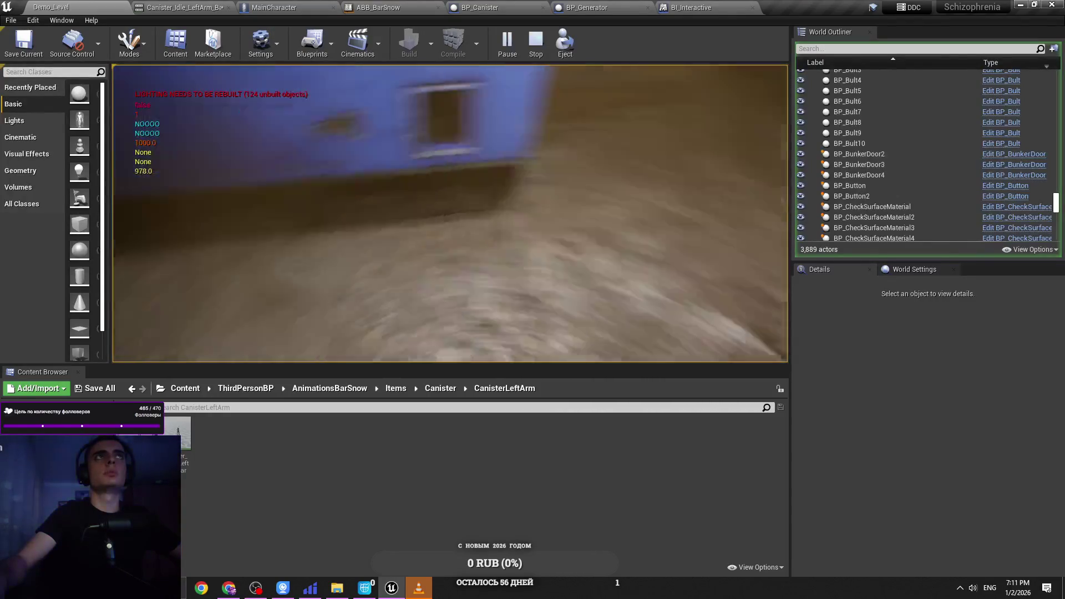
{"action": "key", "text": "Escape"}
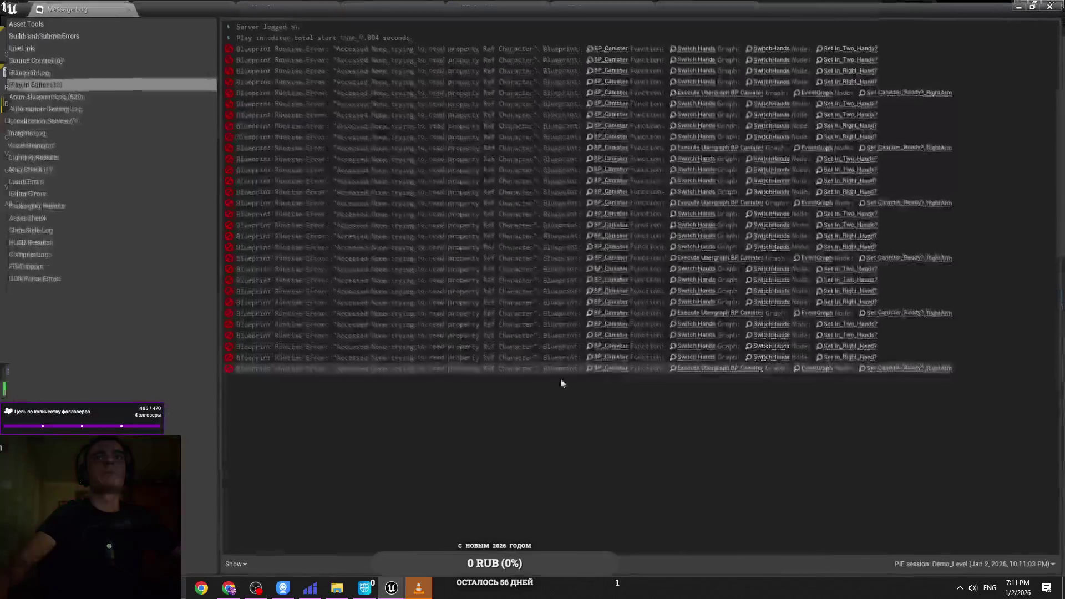
{"action": "left_click_drag", "start_coordinate": [384, 6], "coordinate": [384, 399]}
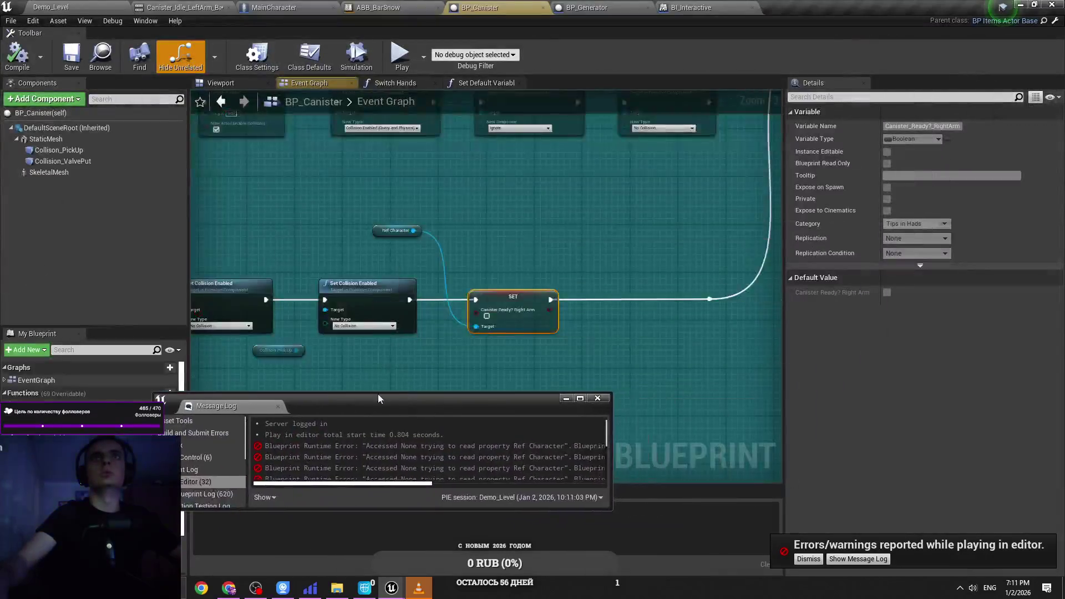
Step: Close the error log and inspect BP_Canister's Hand Pressed chain setting Ref Character and collision
{"action": "left_click", "coordinate": [599, 398]}
{"action": "scroll", "coordinate": [422, 377], "scroll_direction": "down", "scroll_amount": 3}
{"action": "scroll", "coordinate": [410, 348], "scroll_direction": "up", "scroll_amount": 4}
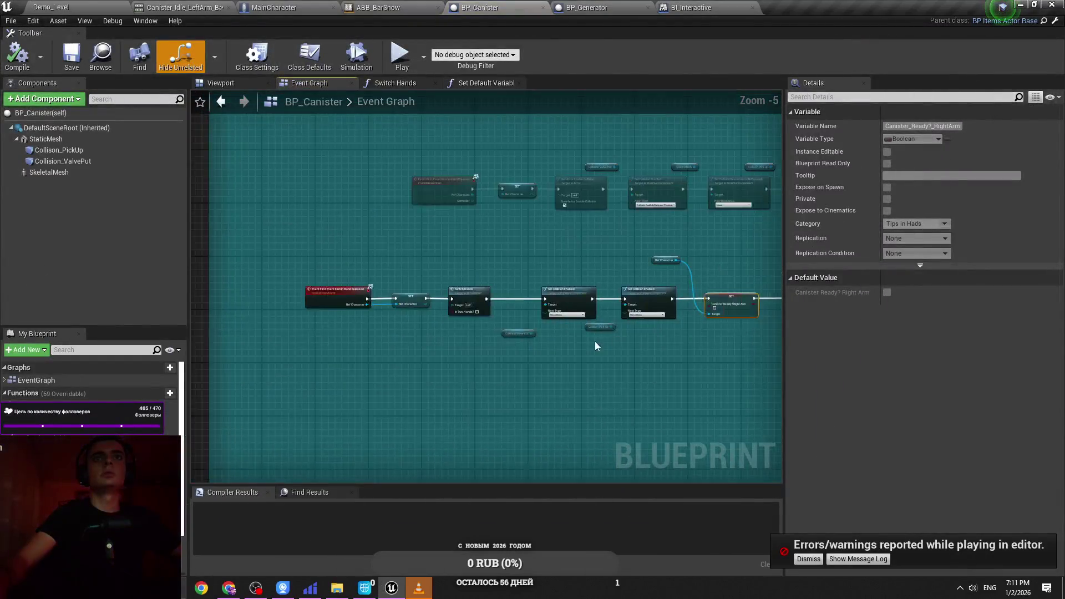
{"action": "left_click", "coordinate": [411, 348]}
{"action": "scroll", "coordinate": [403, 343], "scroll_direction": "down", "scroll_amount": 2}
{"action": "mouse_move", "coordinate": [673, 347]}
{"action": "left_mouse_down"}
{"action": "mouse_move", "coordinate": [378, 263]}
{"action": "mouse_move", "coordinate": [342, 281]}
{"action": "left_mouse_up"}
{"action": "scroll", "coordinate": [309, 259], "scroll_direction": "up", "scroll_amount": 1}
{"action": "scroll", "coordinate": [431, 265], "scroll_direction": "up", "scroll_amount": 1}
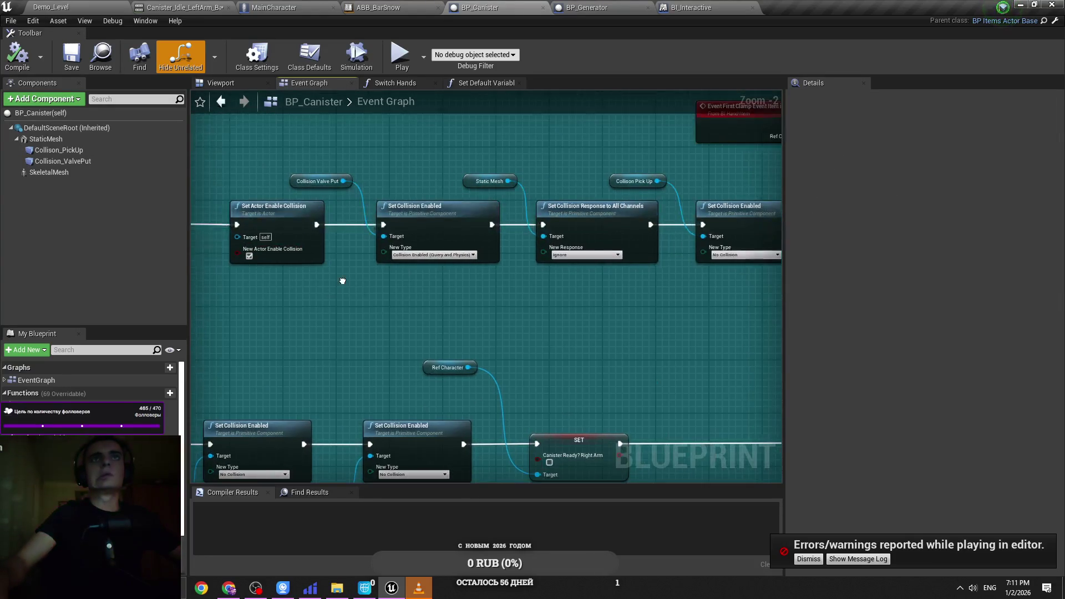
{"action": "scroll", "coordinate": [343, 281], "scroll_direction": "down", "scroll_amount": 2}
{"action": "mouse_move", "coordinate": [480, 325]}
{"action": "left_mouse_down"}
{"action": "mouse_move", "coordinate": [554, 305]}
{"action": "mouse_move", "coordinate": [778, 364]}
{"action": "left_mouse_up"}
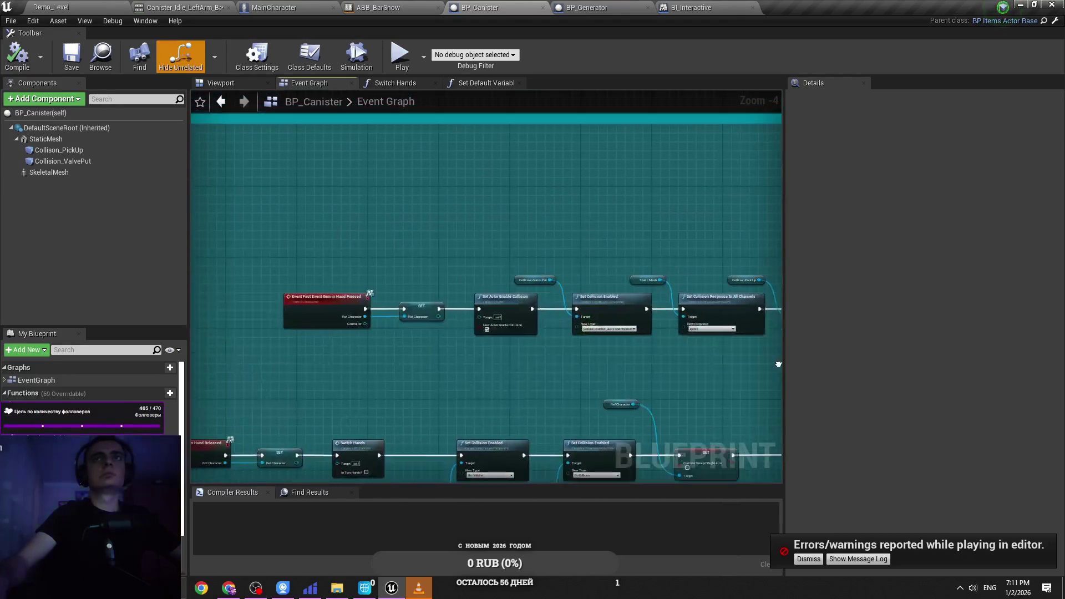
{"action": "scroll", "coordinate": [397, 327], "scroll_direction": "up", "scroll_amount": 1}
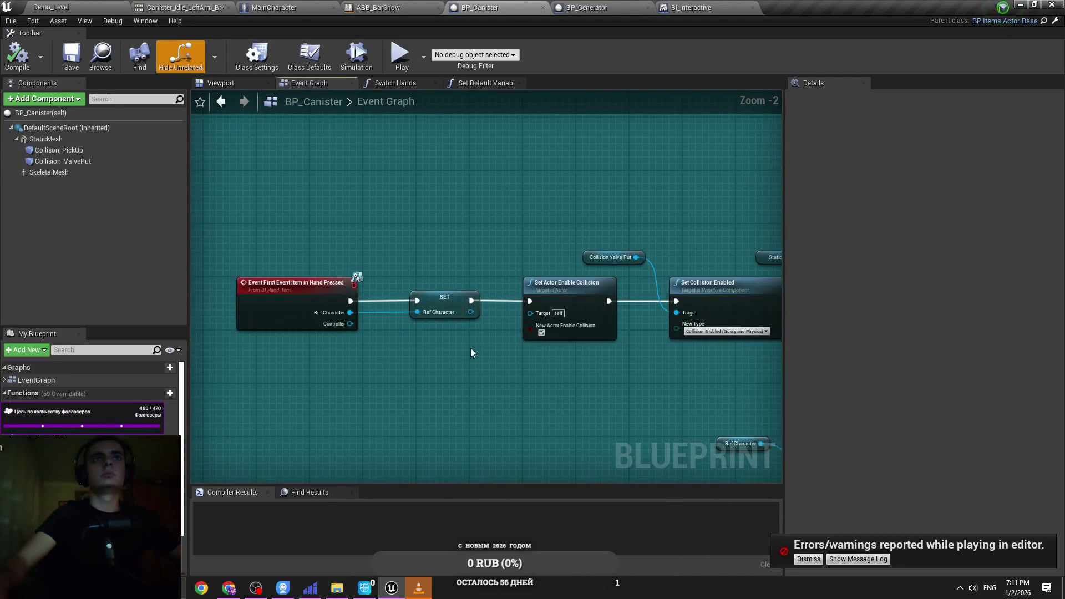
{"action": "scroll", "coordinate": [470, 348], "scroll_direction": "down", "scroll_amount": 3}
{"action": "left_click_drag", "start_coordinate": [470, 347], "coordinate": [245, 340]}
{"action": "scroll", "coordinate": [307, 295], "scroll_direction": "down", "scroll_amount": 1}
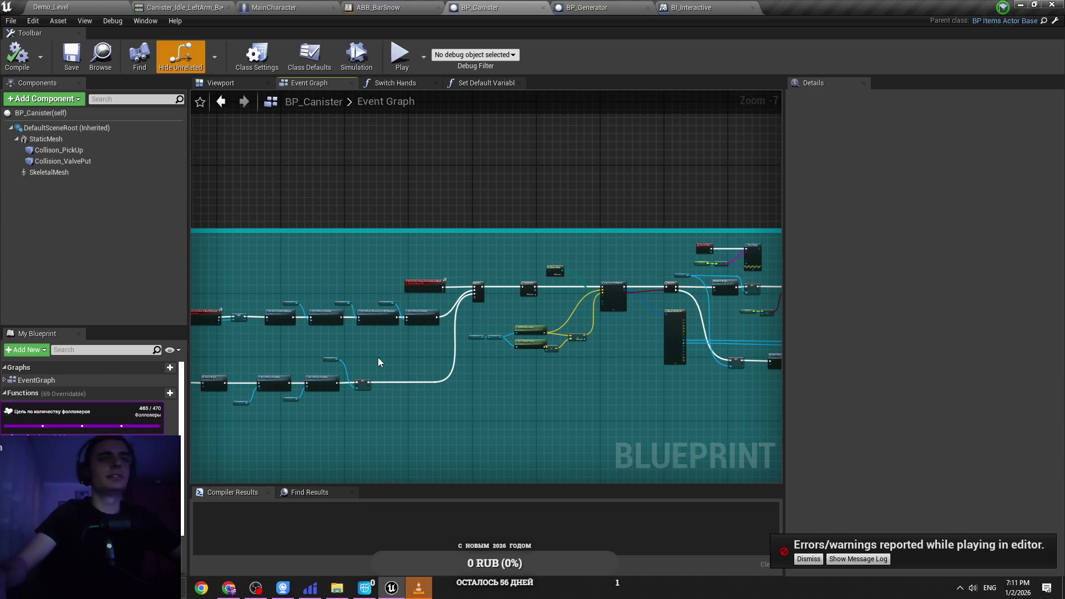
{"action": "left_click_drag", "start_coordinate": [378, 357], "coordinate": [500, 354]}
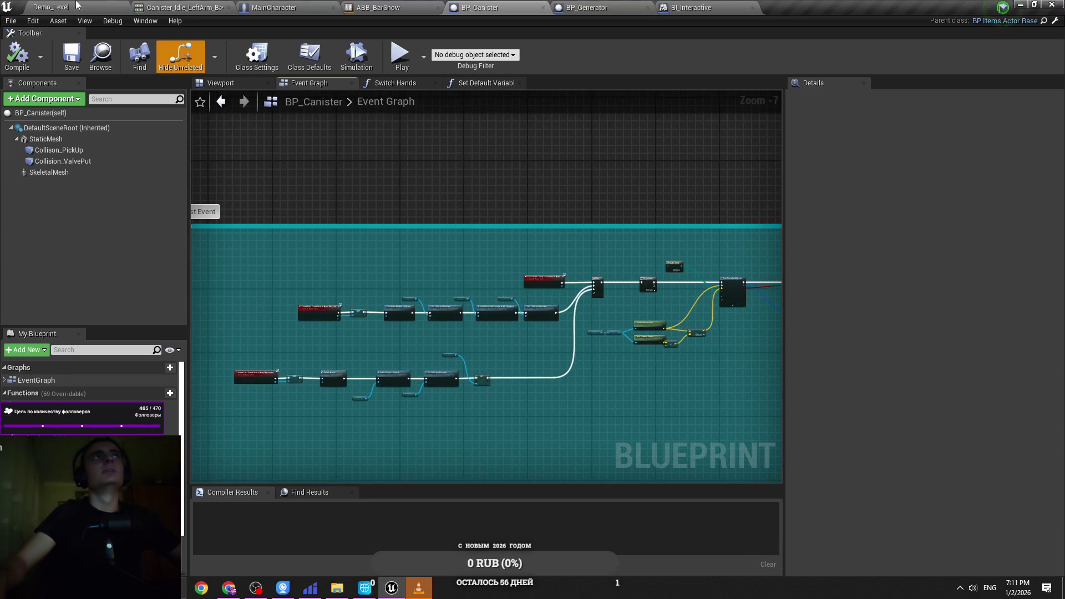
Step: Play Demo_Level, take the canister in the left arm, stop, and go to MainCharacter
{"action": "left_click", "coordinate": [76, 6]}
{"action": "key", "text": "alt+p"}
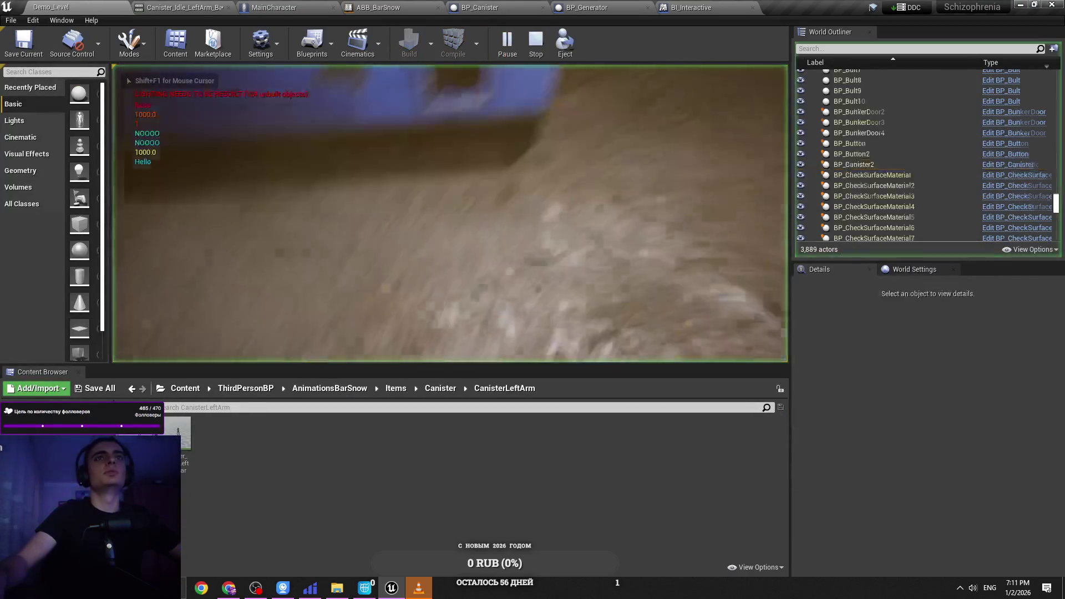
{"action": "key", "text": "e"}
{"action": "left_click", "coordinate": [600, 235]}
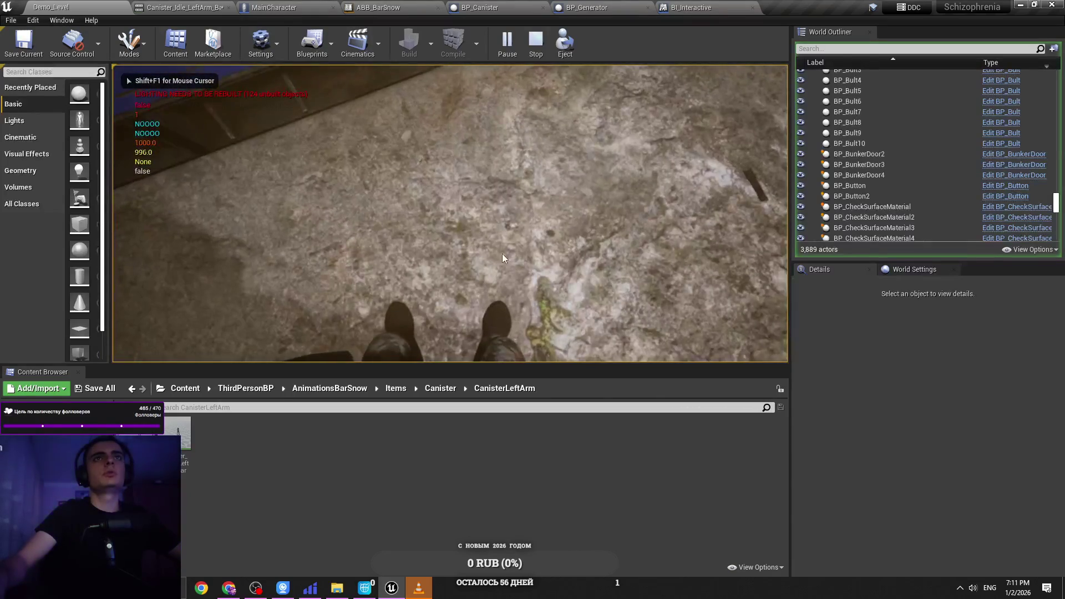
{"action": "key", "text": "Escape"}
{"action": "left_click", "coordinate": [295, 6]}
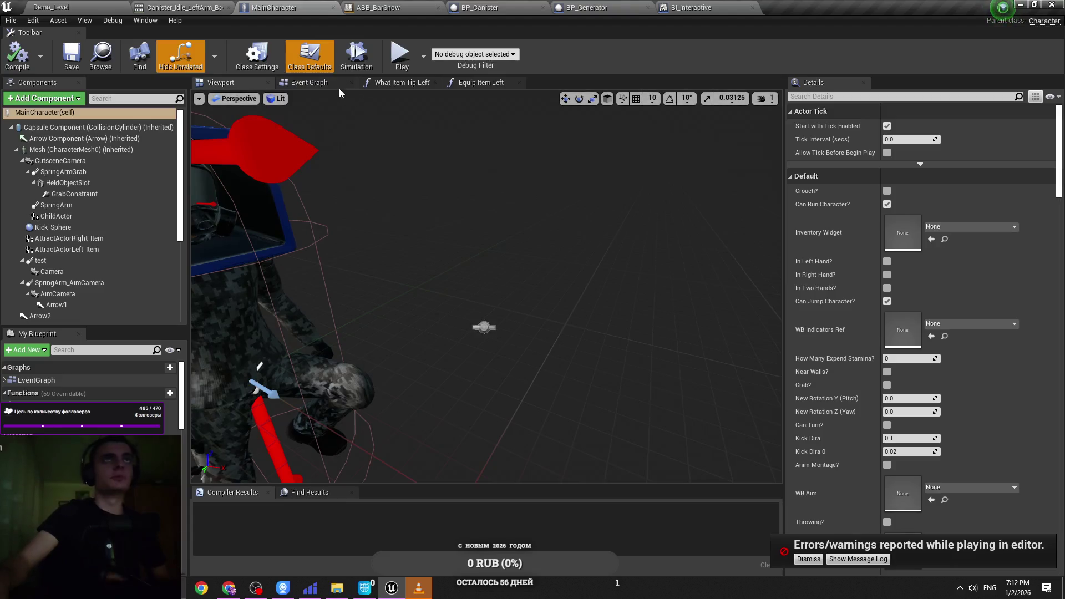
Step: Dismiss the play errors notice on MainCharacter's graph and return to BP_Canister's First and Second Event groups
{"action": "left_click", "coordinate": [309, 82]}
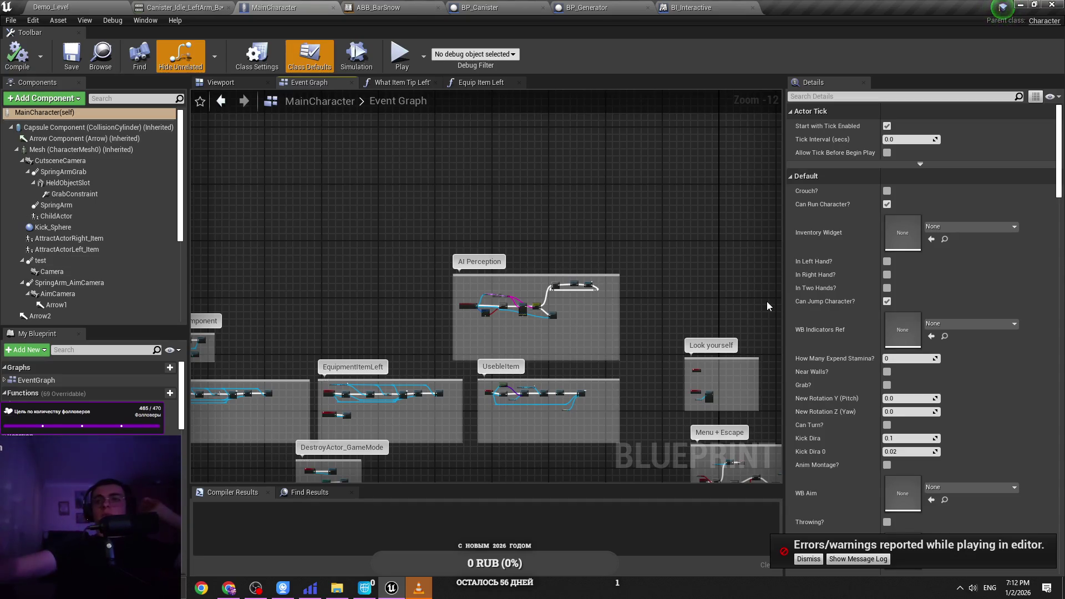
{"action": "left_click", "coordinate": [798, 559]}
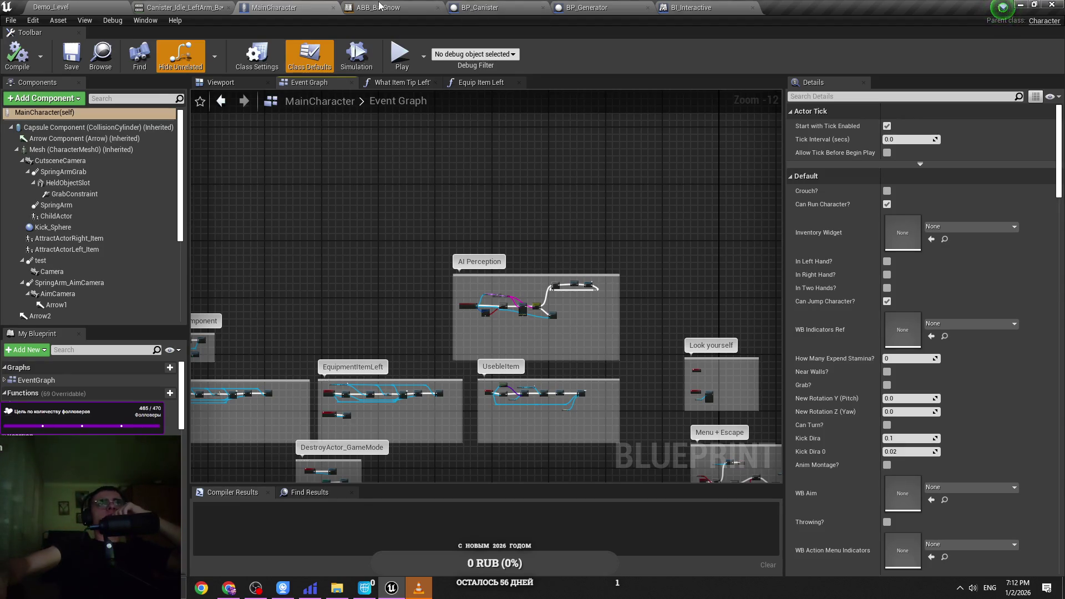
{"action": "left_click", "coordinate": [466, 7]}
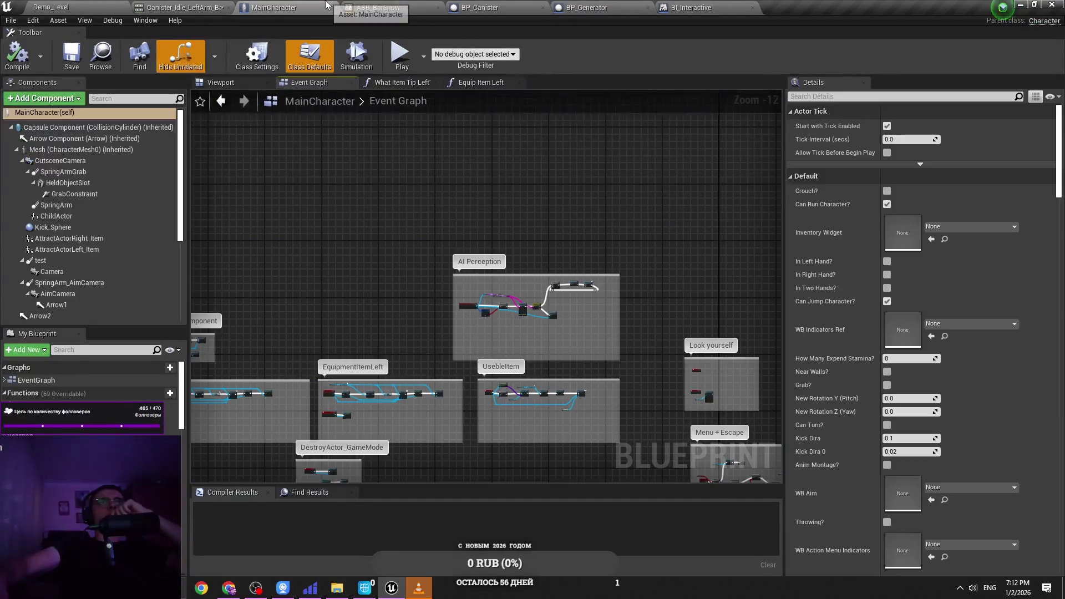
{"action": "scroll", "coordinate": [497, 194], "scroll_direction": "down", "scroll_amount": 4}
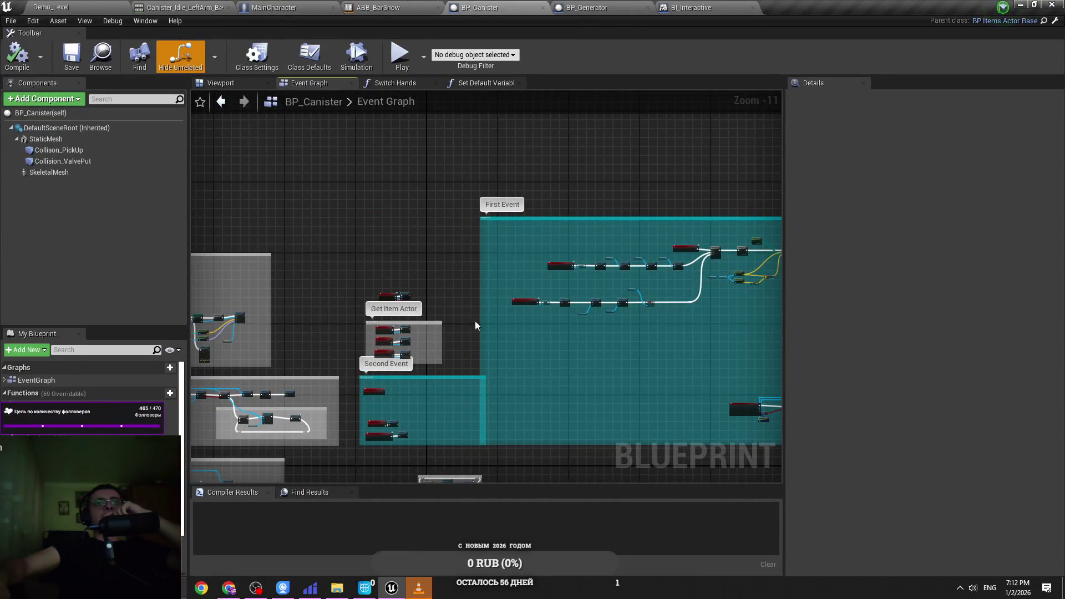
Step: Narrow the Second Event comment box, glance at BP_Generator, and return to BP_Canister's pickup and release chains
{"action": "scroll", "coordinate": [485, 332], "scroll_direction": "up", "scroll_amount": 5}
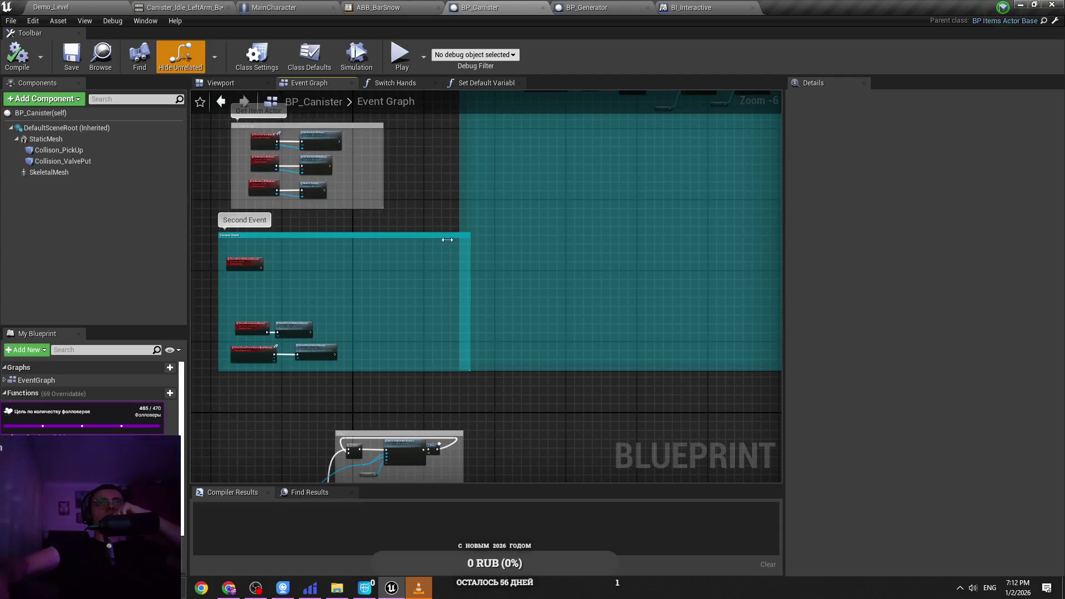
{"action": "left_click_drag", "start_coordinate": [461, 238], "coordinate": [439, 238]}
{"action": "left_click", "coordinate": [338, 6]}
{"action": "left_click", "coordinate": [588, 8]}
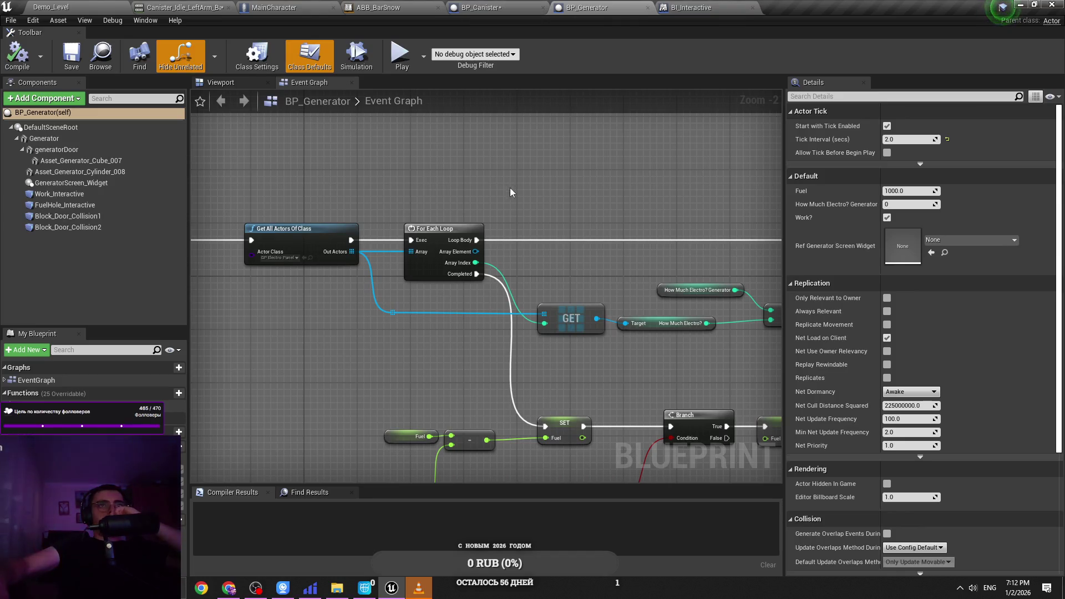
{"action": "left_click", "coordinate": [483, 7]}
{"action": "scroll", "coordinate": [476, 309], "scroll_direction": "down", "scroll_amount": 2}
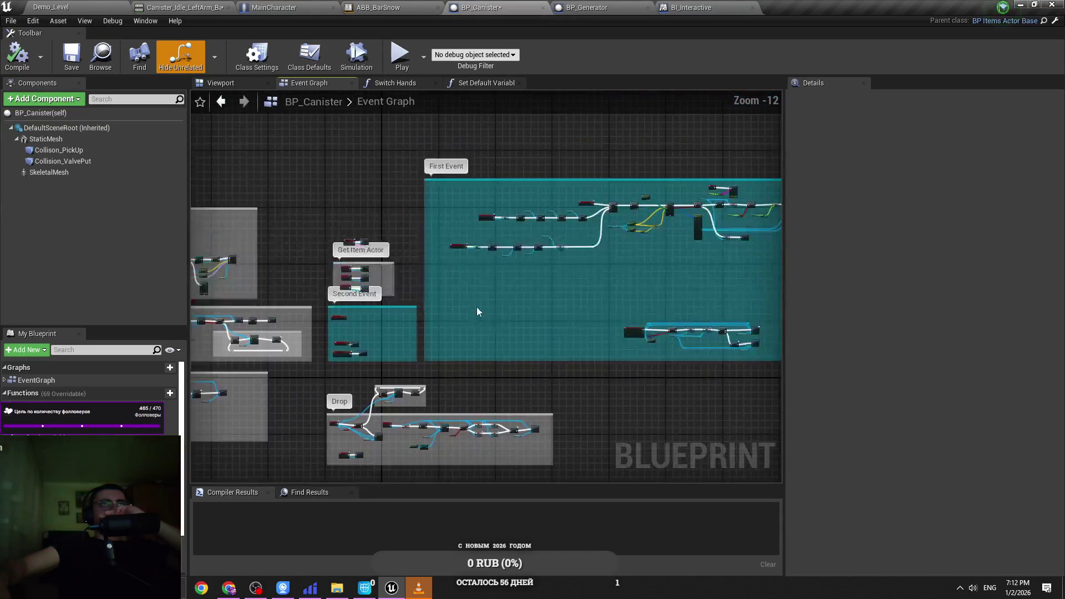
{"action": "scroll", "coordinate": [480, 300], "scroll_direction": "up", "scroll_amount": 6}
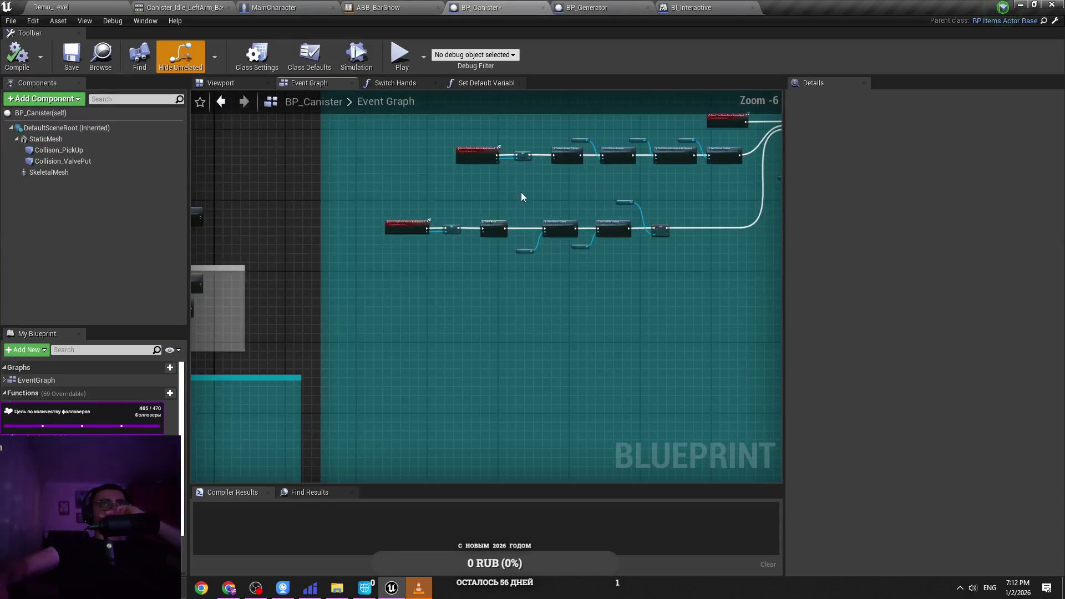
{"action": "scroll", "coordinate": [521, 193], "scroll_direction": "up", "scroll_amount": 3}
{"action": "left_click_drag", "start_coordinate": [520, 195], "coordinate": [469, 254]}
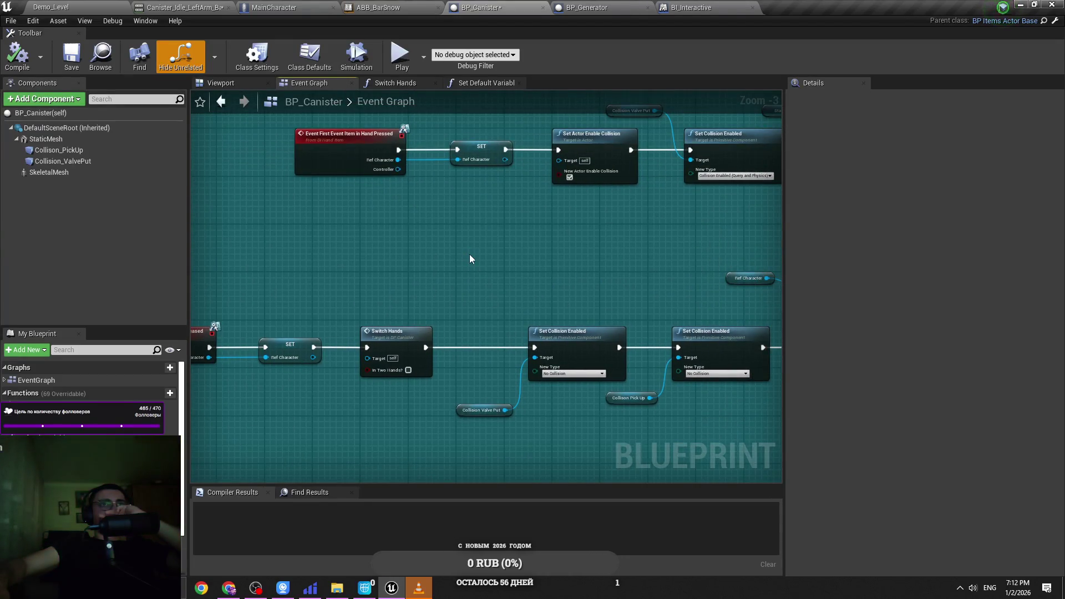
Step: Inspect Switch Hands and Set Default Variables, then open the Refresh Item Actor and Refresh Variables functions
{"action": "double_click", "coordinate": [407, 333]}
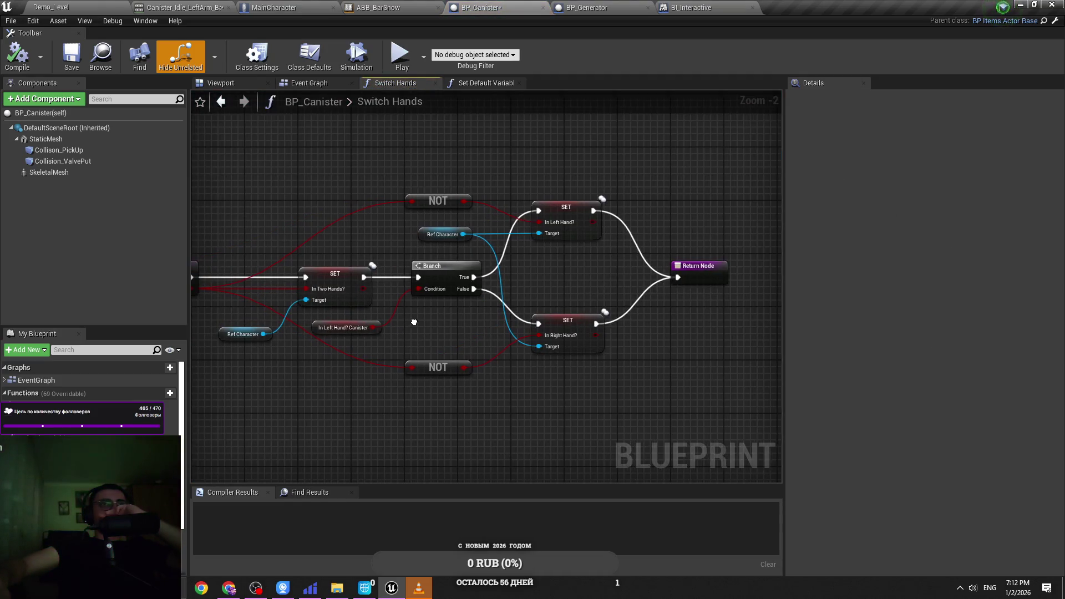
{"action": "left_click", "coordinate": [302, 85]}
{"action": "left_click", "coordinate": [473, 88]}
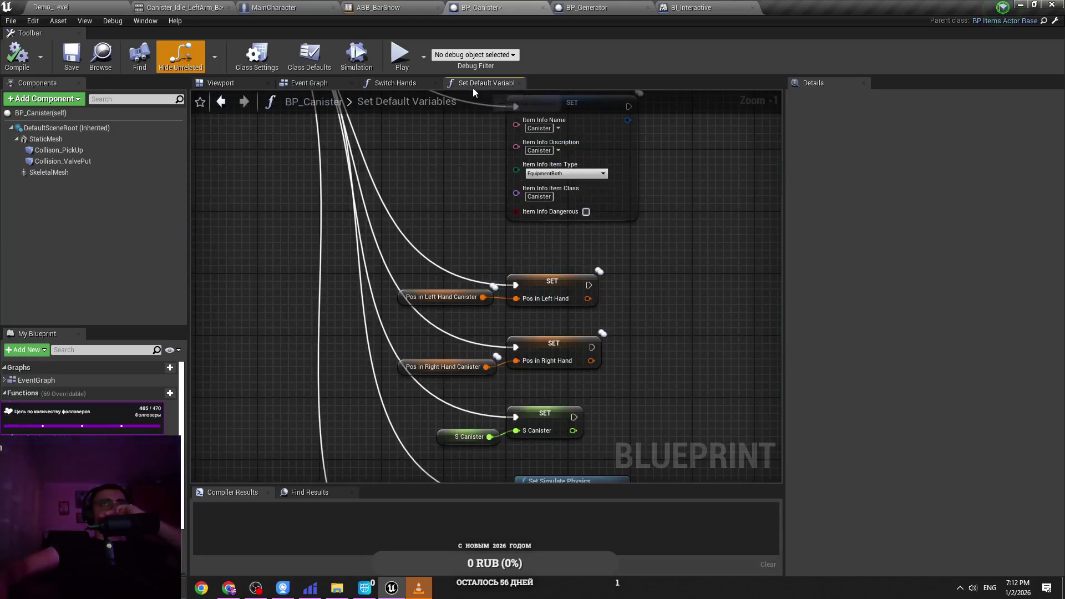
{"action": "left_click", "coordinate": [309, 83]}
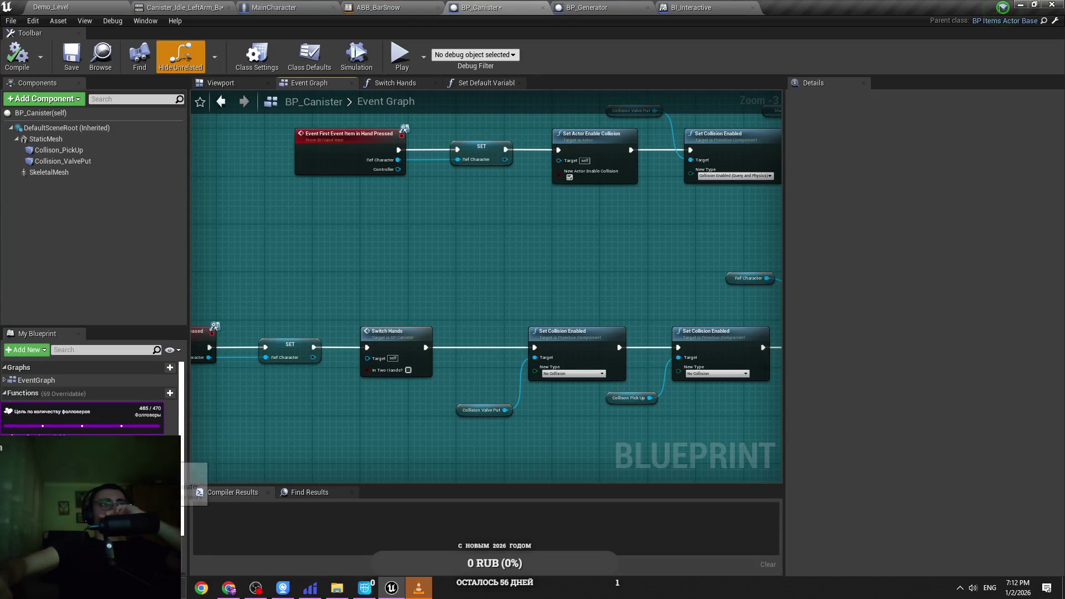
{"action": "double_click", "coordinate": [33, 427]}
{"action": "double_click", "coordinate": [33, 438]}
{"action": "left_click_drag", "start_coordinate": [544, 347], "coordinate": [368, 339]}
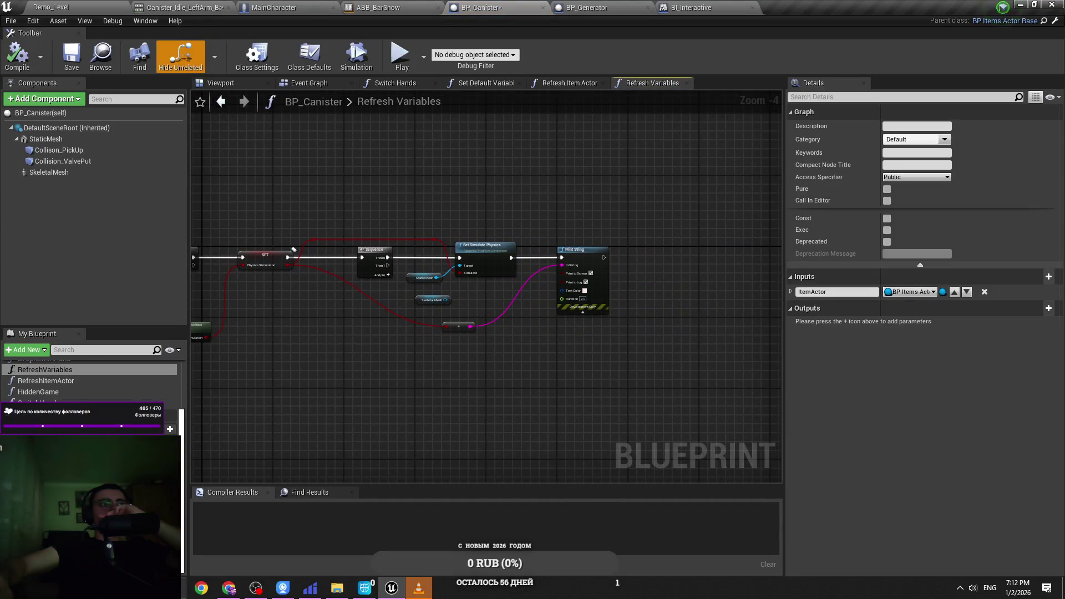
Step: Place an In Left Hand? Canister getter in Refresh Variables, then delete it as unneeded
{"action": "left_click_drag", "start_coordinate": [39, 421], "coordinate": [509, 383]}
{"action": "left_click", "coordinate": [543, 390]}
{"action": "left_click", "coordinate": [580, 338]}
{"action": "scroll", "coordinate": [584, 341], "scroll_direction": "up", "scroll_amount": 3}
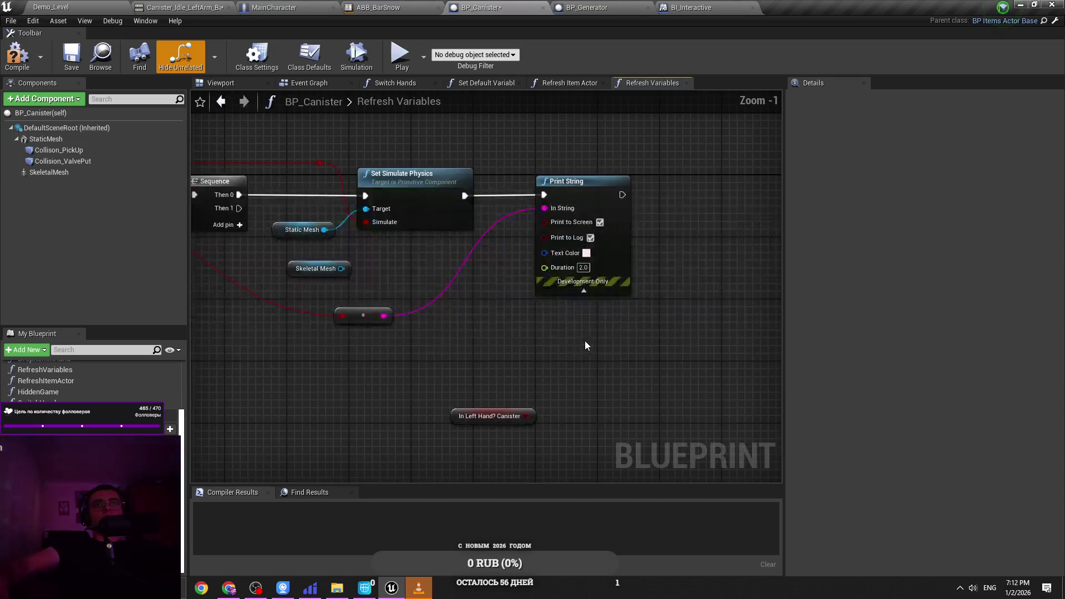
{"action": "left_click_drag", "start_coordinate": [504, 311], "coordinate": [703, 329]}
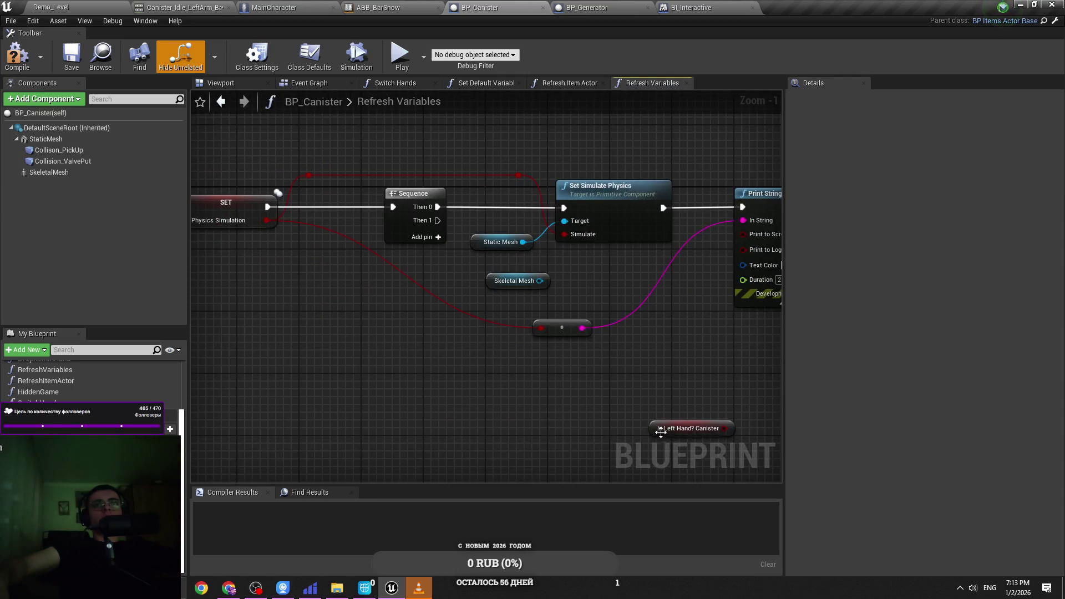
{"action": "left_click_drag", "start_coordinate": [660, 432], "coordinate": [416, 421]}
{"action": "mouse_move", "coordinate": [416, 383]}
{"action": "left_mouse_down"}
{"action": "mouse_move", "coordinate": [686, 396]}
{"action": "mouse_move", "coordinate": [527, 376]}
{"action": "left_mouse_up"}
{"action": "left_click", "coordinate": [549, 405]}
{"action": "key", "text": "Delete"}
Step: Add an In Left Hand?_Canister setter off Sequence Then 1 and save the canister blueprint
{"action": "left_click_drag", "start_coordinate": [39, 422], "coordinate": [549, 214]}
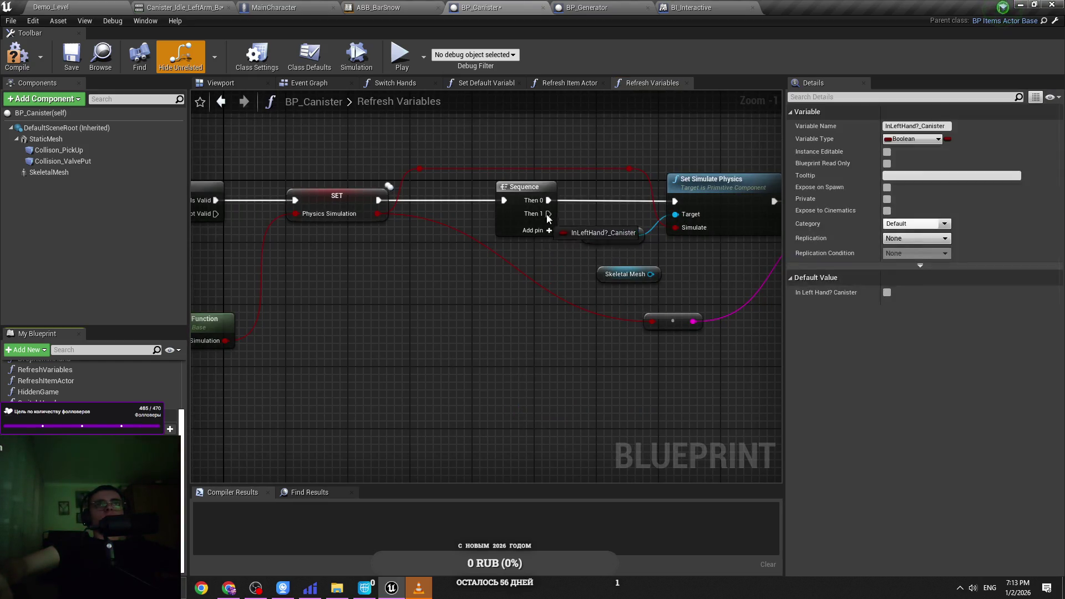
{"action": "left_click_drag", "start_coordinate": [672, 212], "coordinate": [716, 385]}
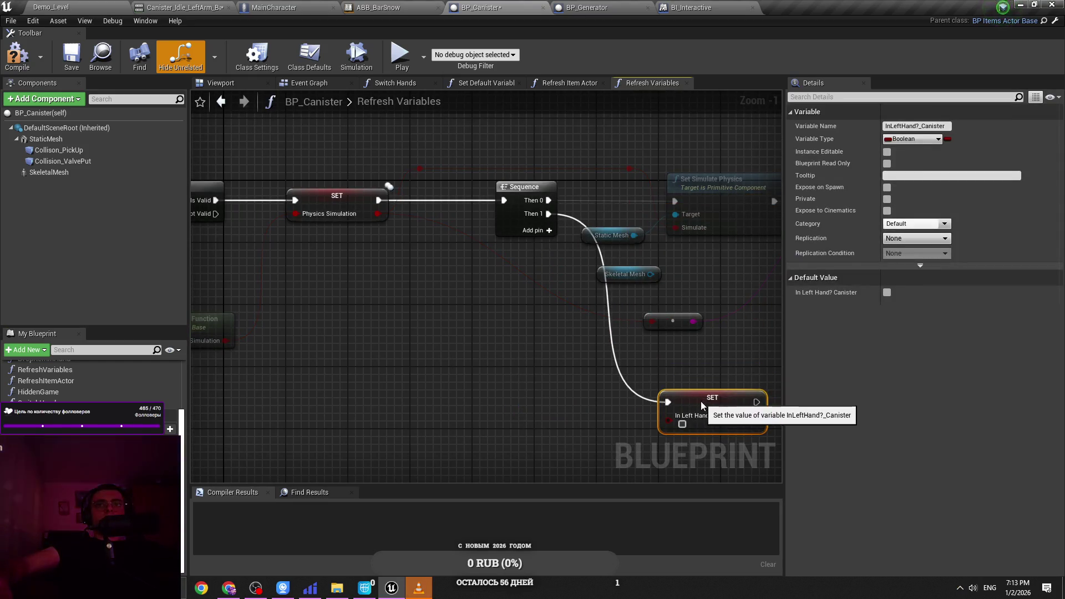
{"action": "key", "text": "ctrl+s"}
{"action": "mouse_move", "coordinate": [541, 329]}
{"action": "left_mouse_down"}
{"action": "mouse_move", "coordinate": [409, 320]}
{"action": "mouse_move", "coordinate": [361, 280]}
{"action": "left_mouse_up"}
Step: Feed a Get in Left Hand? node from the item actor into the setter and compile
{"action": "mouse_move", "coordinate": [276, 250]}
{"action": "left_mouse_down"}
{"action": "mouse_move", "coordinate": [567, 421]}
{"action": "mouse_move", "coordinate": [561, 431]}
{"action": "left_mouse_up"}
{"action": "type", "text": "get"}
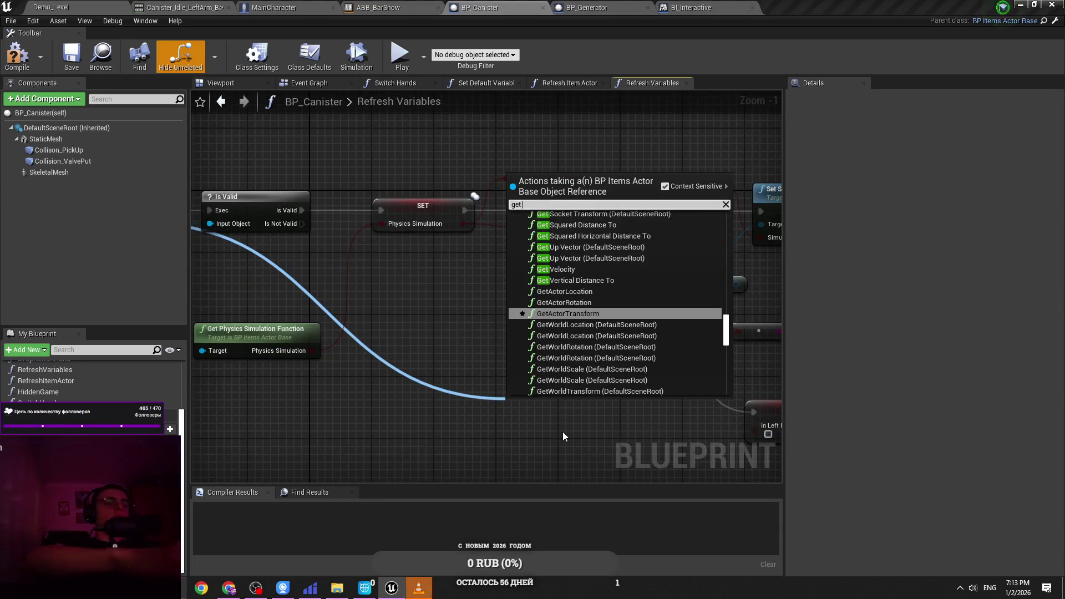
{"action": "type", "text": " left"}
{"action": "key", "text": "Up"}
{"action": "key", "text": "Up"}
{"action": "key", "text": "Up"}
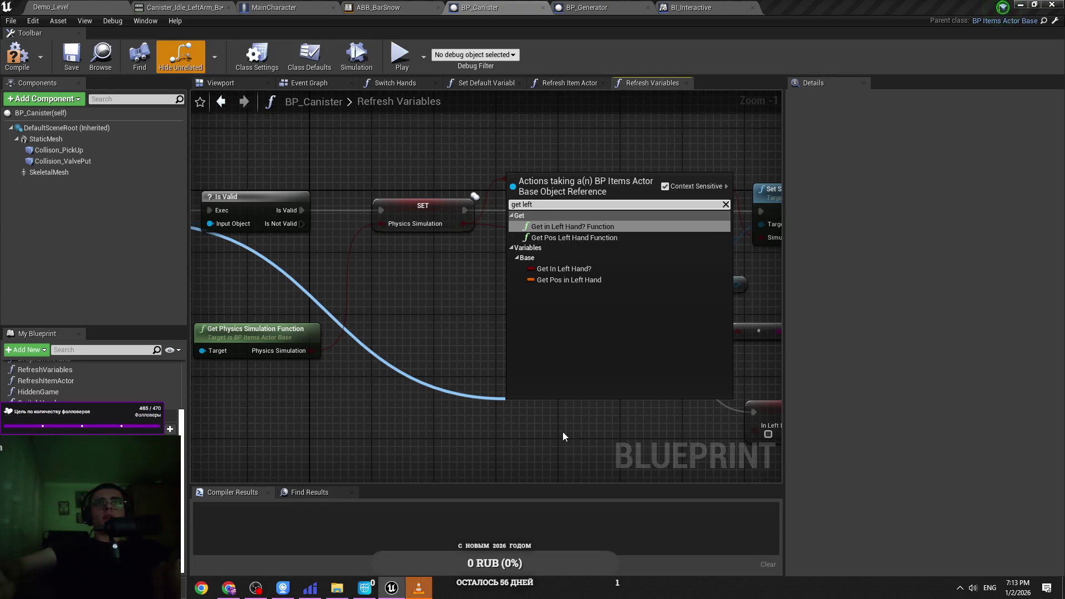
{"action": "key", "text": "Return"}
{"action": "left_click_drag", "start_coordinate": [609, 428], "coordinate": [753, 430]}
{"action": "left_click_drag", "start_coordinate": [555, 415], "coordinate": [648, 416]}
{"action": "left_click_drag", "start_coordinate": [623, 273], "coordinate": [406, 244]}
{"action": "key", "text": "F7"}
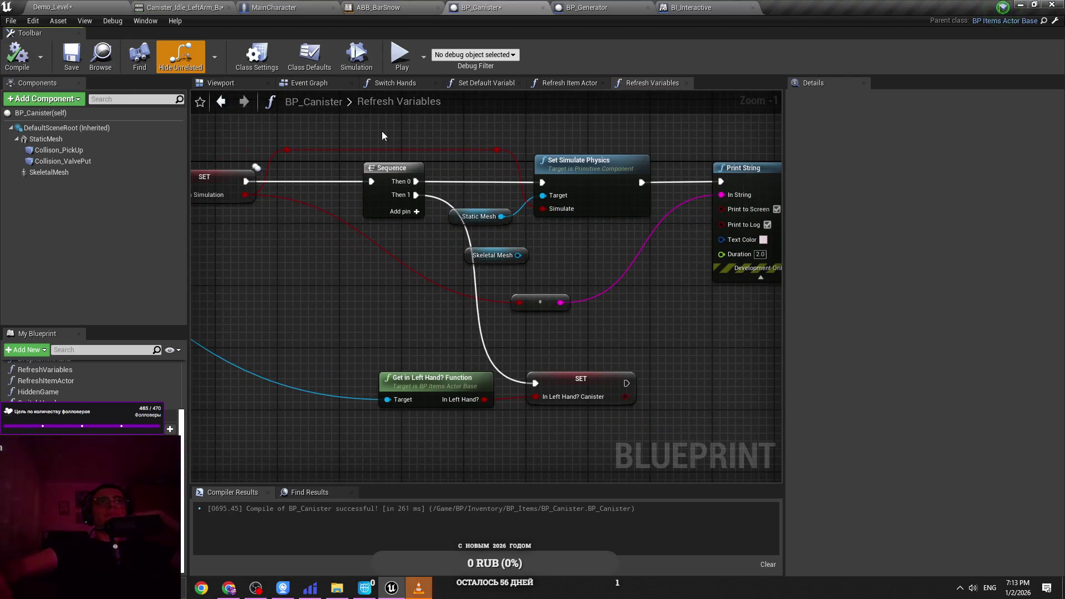
{"action": "left_click", "coordinate": [583, 85]}
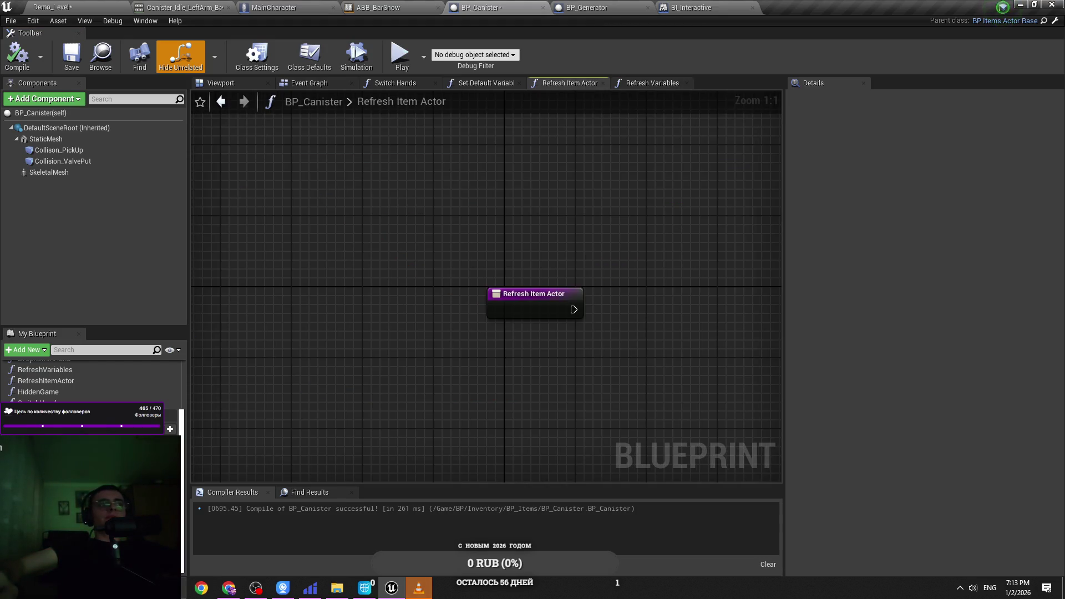
Step: Wire Refresh Item Actor to a Set In Left Hand? node fed by the In Left Hand? Canister getter
{"action": "mouse_move", "coordinate": [50, 421]}
{"action": "left_mouse_down"}
{"action": "mouse_move", "coordinate": [495, 366]}
{"action": "mouse_move", "coordinate": [408, 400]}
{"action": "mouse_move", "coordinate": [574, 311]}
{"action": "mouse_move", "coordinate": [548, 340]}
{"action": "mouse_move", "coordinate": [534, 385]}
{"action": "mouse_move", "coordinate": [645, 334]}
{"action": "left_mouse_up"}
{"action": "type", "text": "set "}
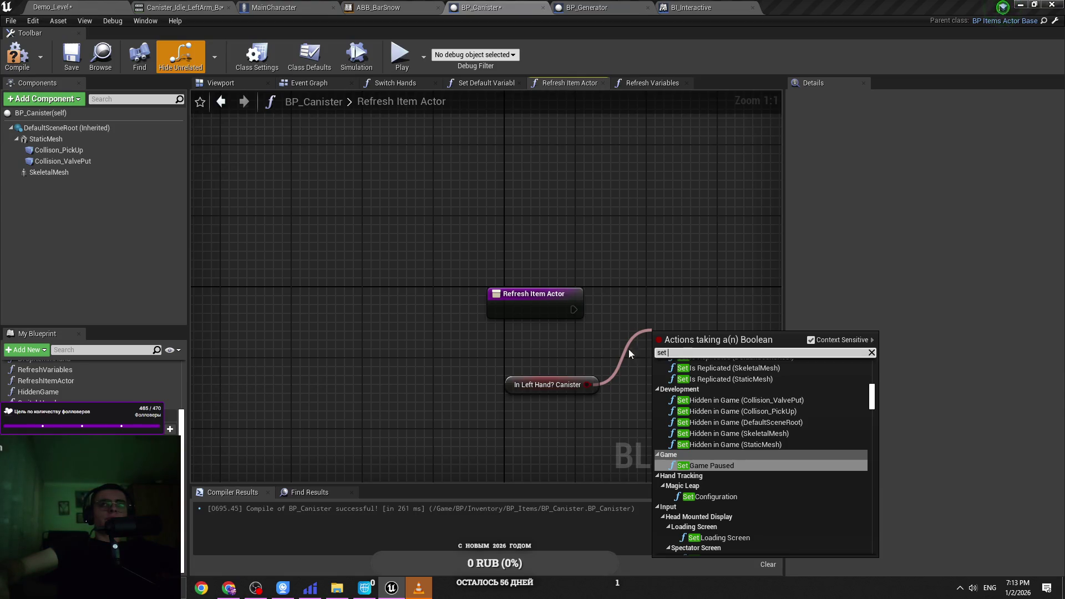
{"action": "type", "text": "left"}
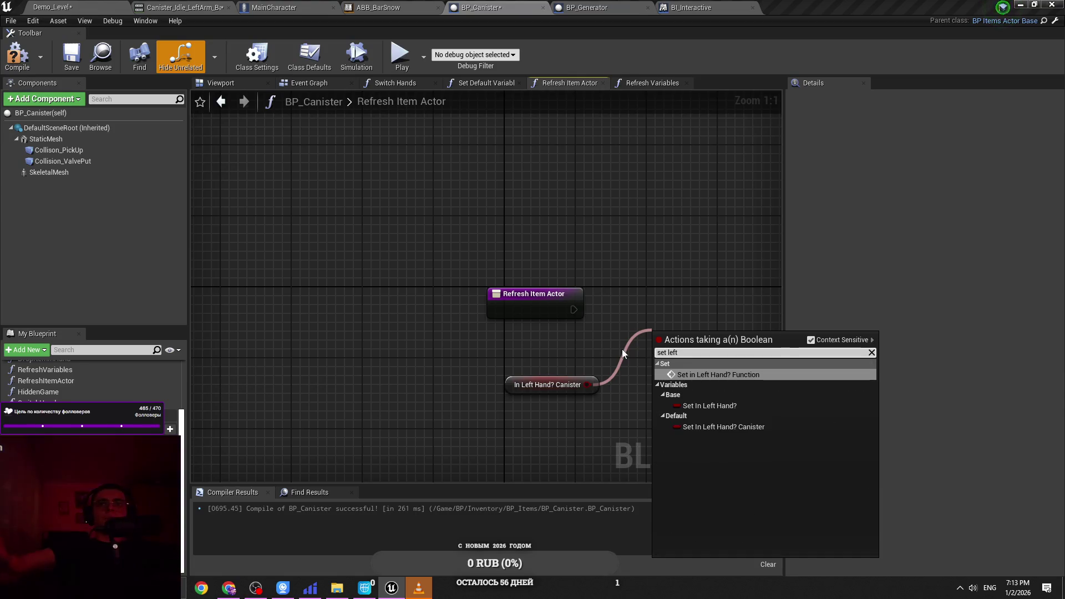
{"action": "left_click", "coordinate": [709, 405]}
{"action": "left_click_drag", "start_coordinate": [657, 309], "coordinate": [574, 310]}
{"action": "left_click_drag", "start_coordinate": [698, 309], "coordinate": [697, 299]}
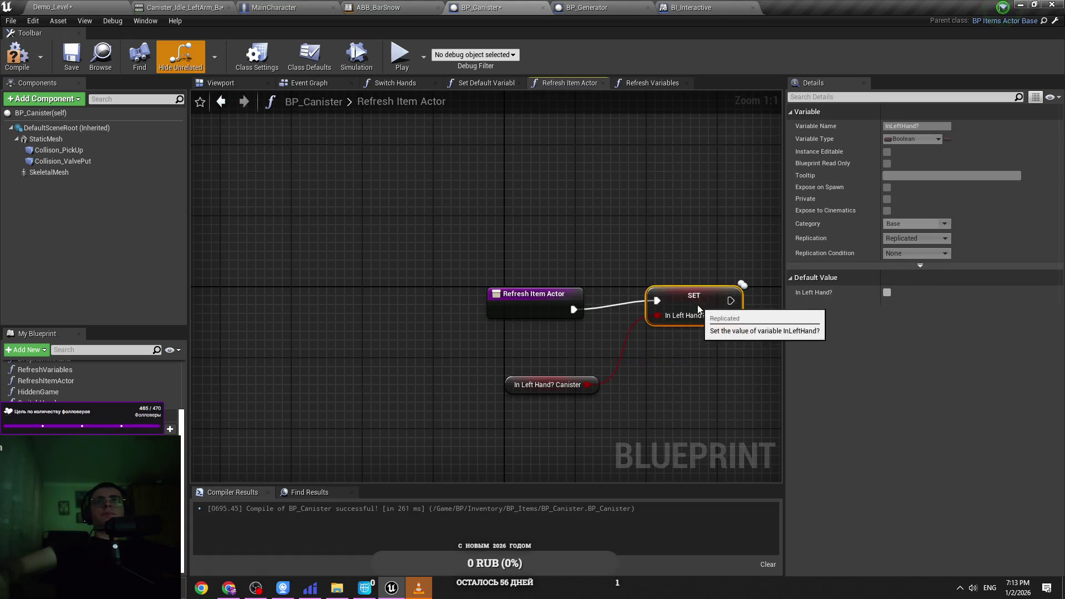
{"action": "left_click", "coordinate": [53, 6]}
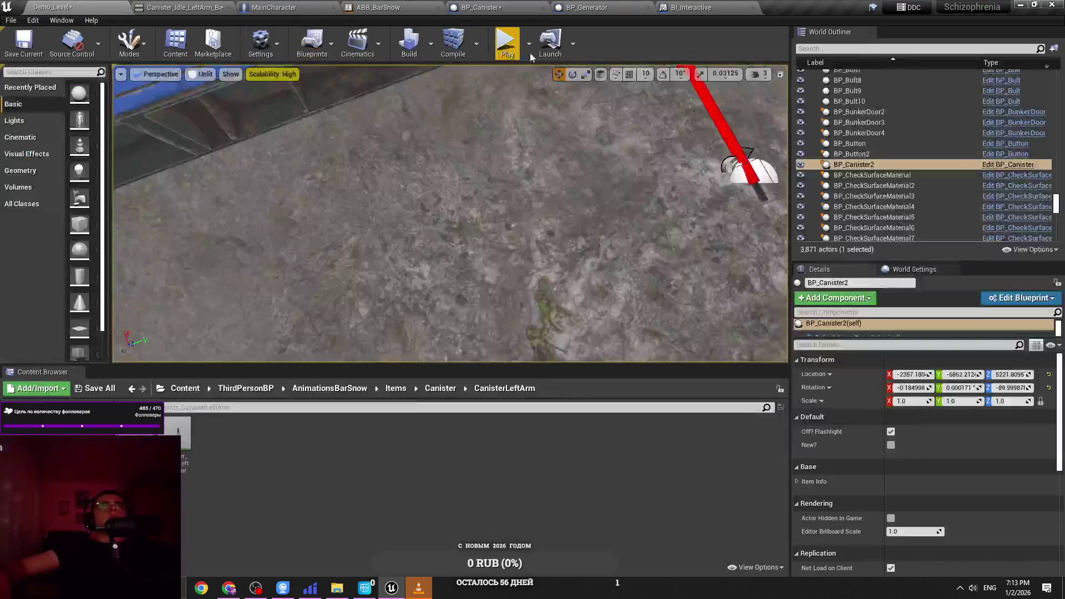
Step: Playtest the canister menu and trace the Accessed None Ref Character errors to Set Canister_Ready?_RightArm
{"action": "key", "text": "alt+p"}
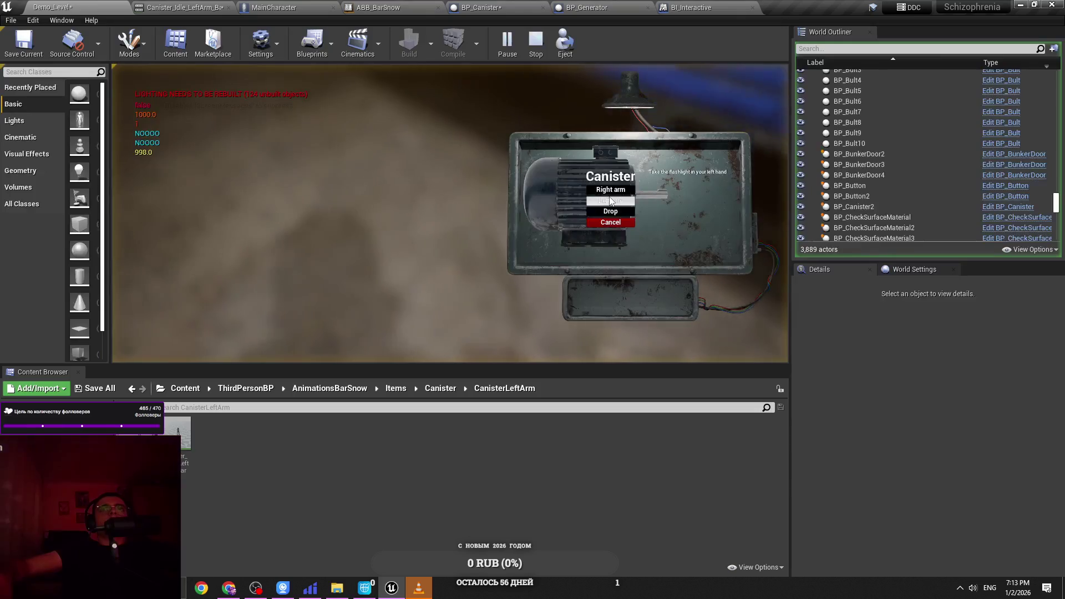
{"action": "left_click", "coordinate": [601, 288]}
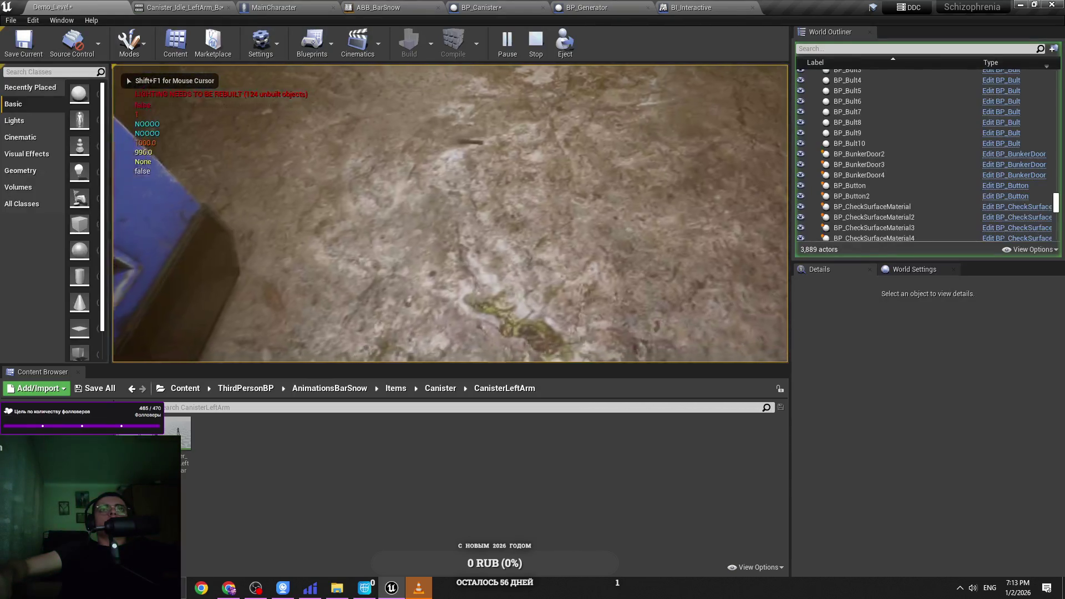
{"action": "key", "text": "Escape"}
{"action": "scroll", "coordinate": [554, 438], "scroll_direction": "right", "scroll_amount": 3}
{"action": "left_click", "coordinate": [580, 398]}
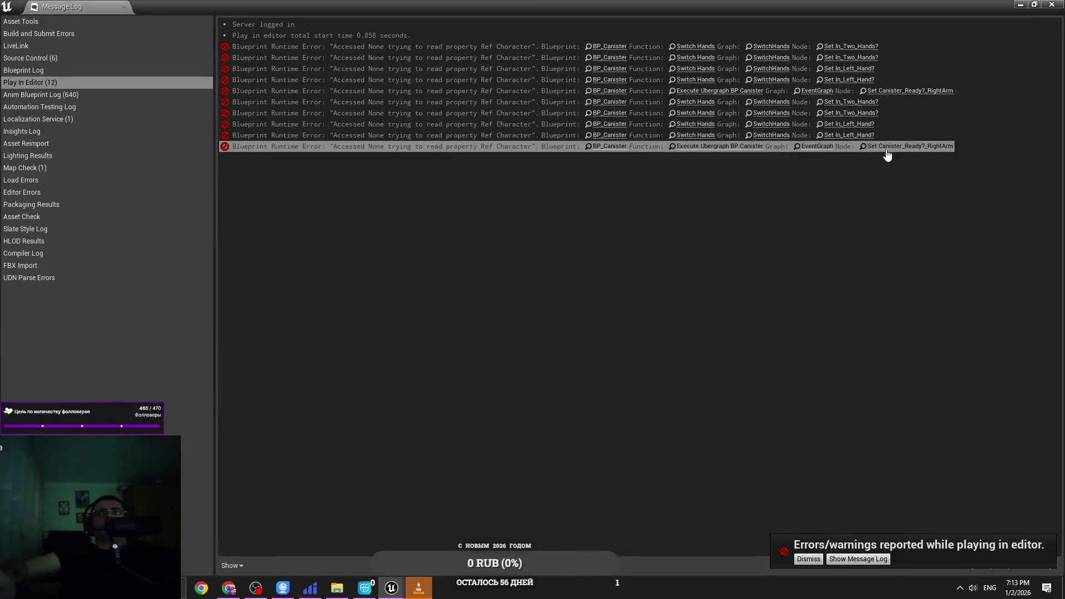
{"action": "left_click", "coordinate": [888, 146]}
{"action": "left_click", "coordinate": [628, 370]}
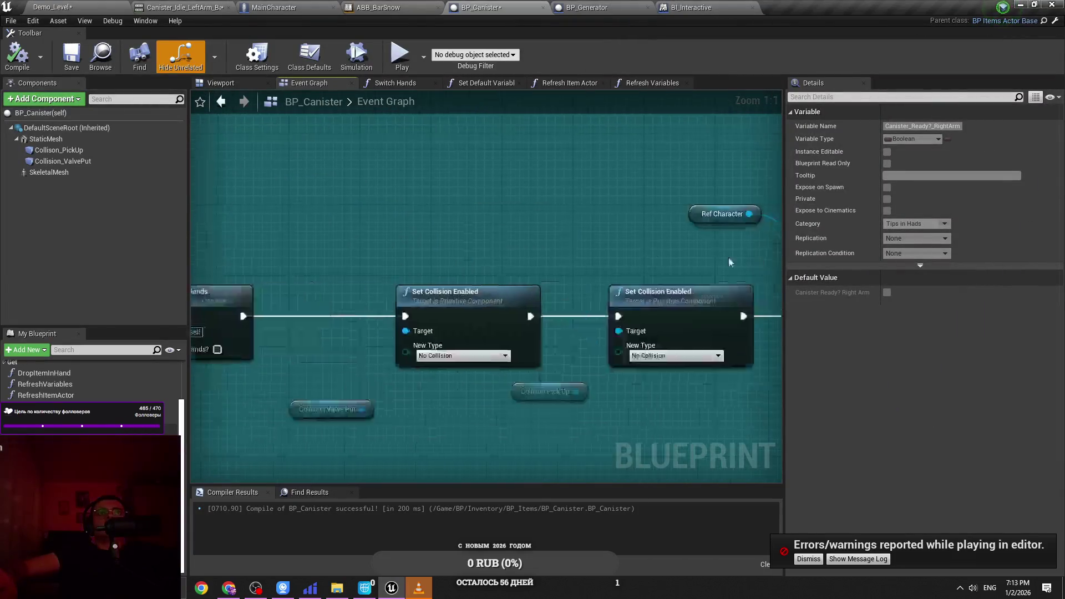
{"action": "scroll", "coordinate": [480, 265], "scroll_direction": "down", "scroll_amount": 4}
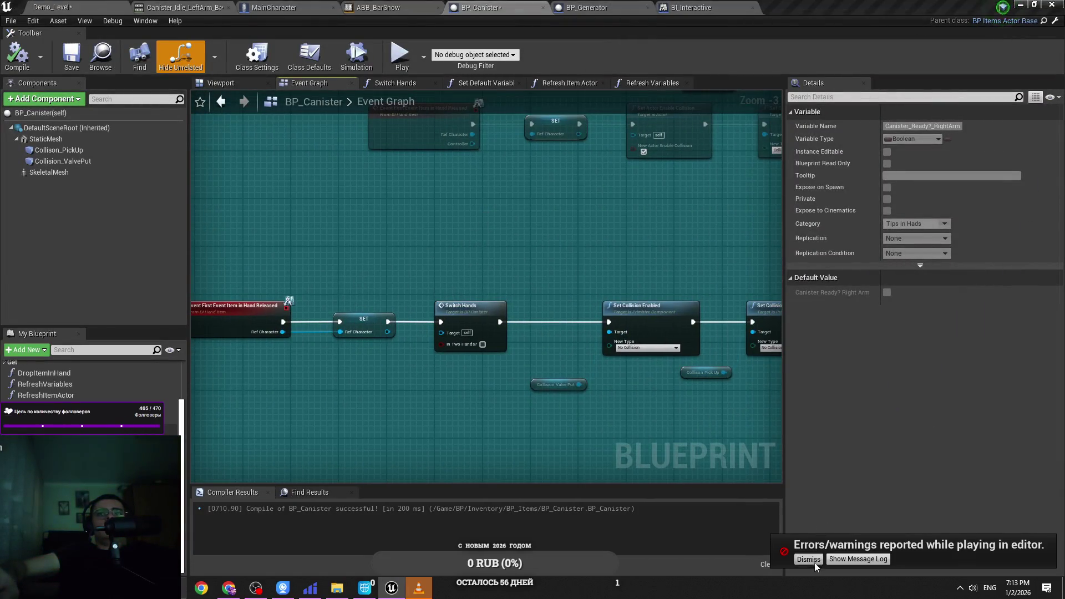
Step: Save BP_Canister and bring up MainCharacter's event graph
{"action": "key", "text": "ctrl+s"}
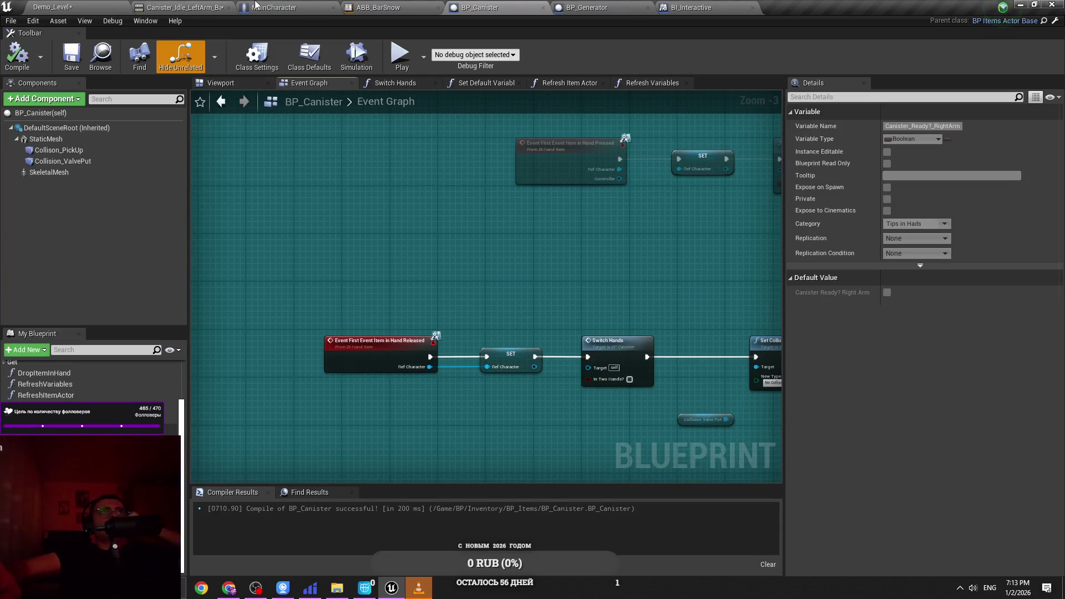
{"action": "left_click", "coordinate": [256, 7]}
{"action": "left_click", "coordinate": [69, 6]}
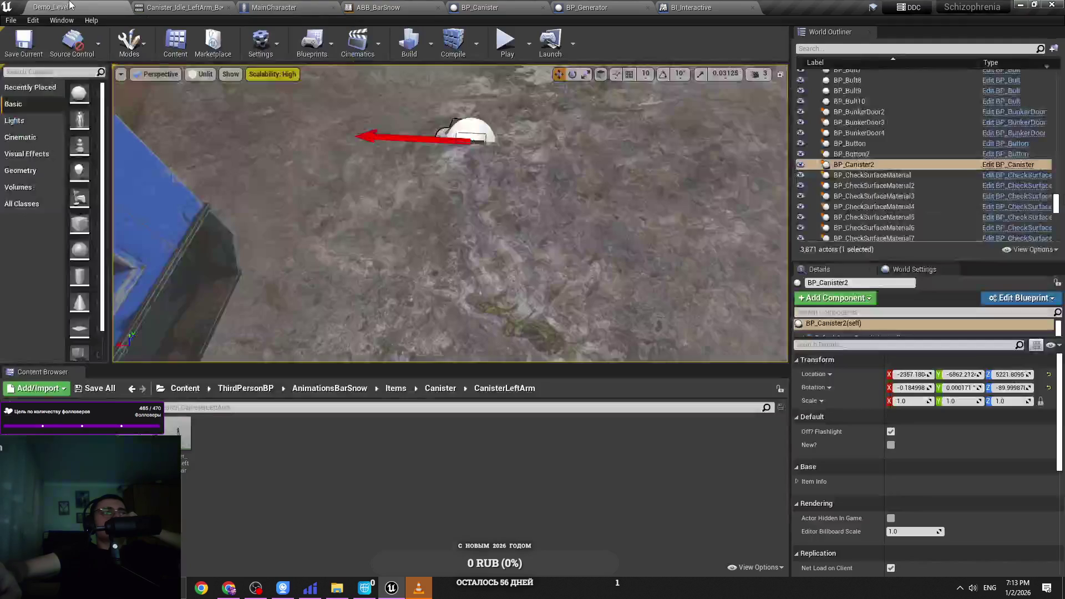
{"action": "left_click", "coordinate": [275, 7]}
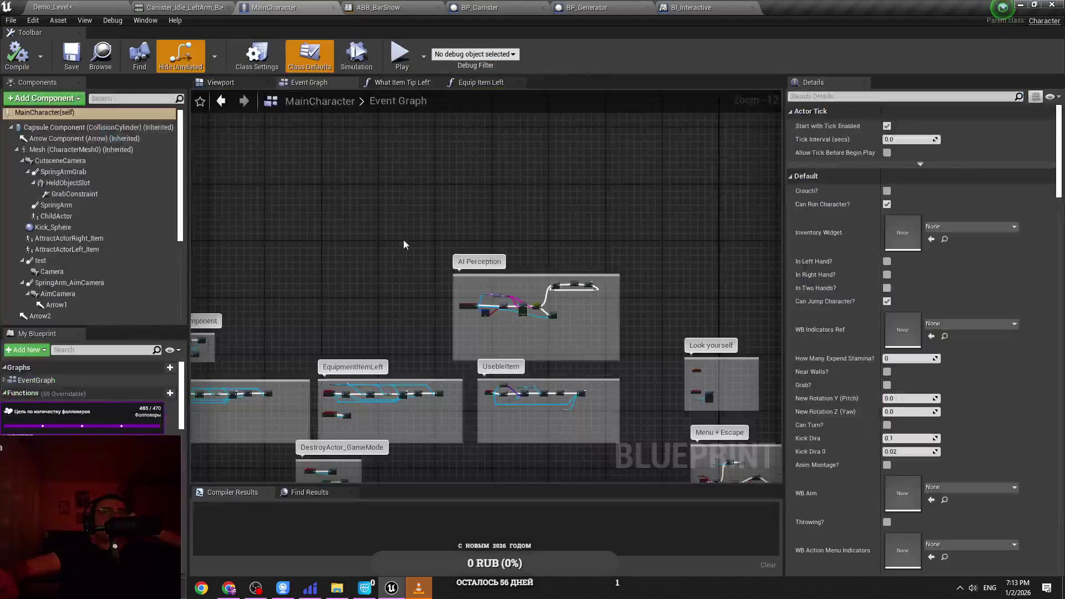
Step: Navigate MainCharacter's event graph across the key input groups to the Key_LeftMouse_Clamp group
{"action": "mouse_move", "coordinate": [320, 204]}
{"action": "left_mouse_down"}
{"action": "mouse_move", "coordinate": [423, 222]}
{"action": "mouse_move", "coordinate": [441, 207]}
{"action": "left_mouse_up"}
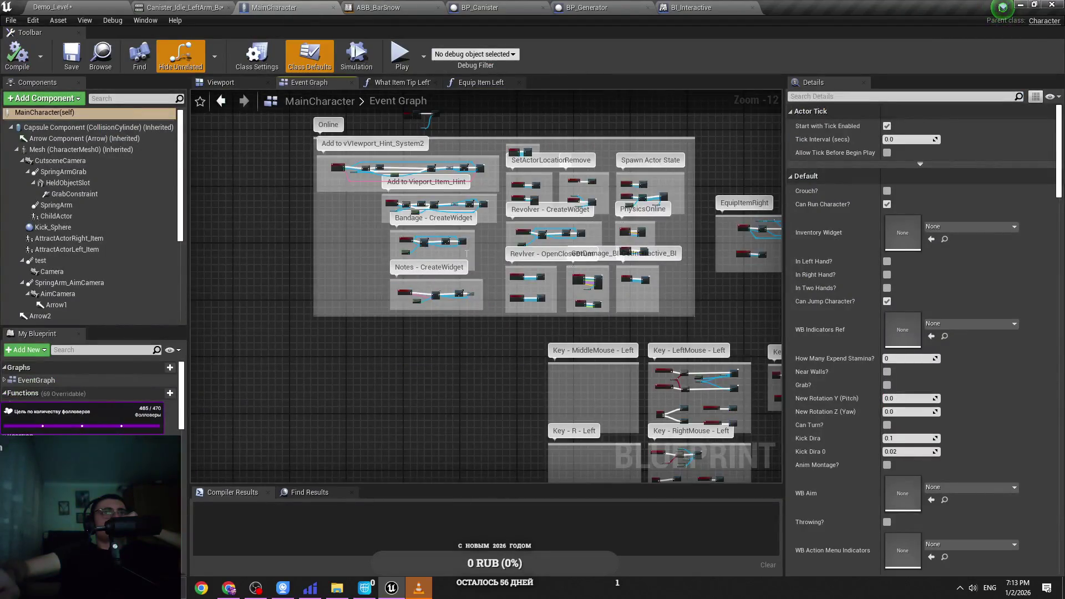
{"action": "left_click_drag", "start_coordinate": [507, 301], "coordinate": [499, 119]}
{"action": "scroll", "coordinate": [464, 346], "scroll_direction": "up", "scroll_amount": 3}
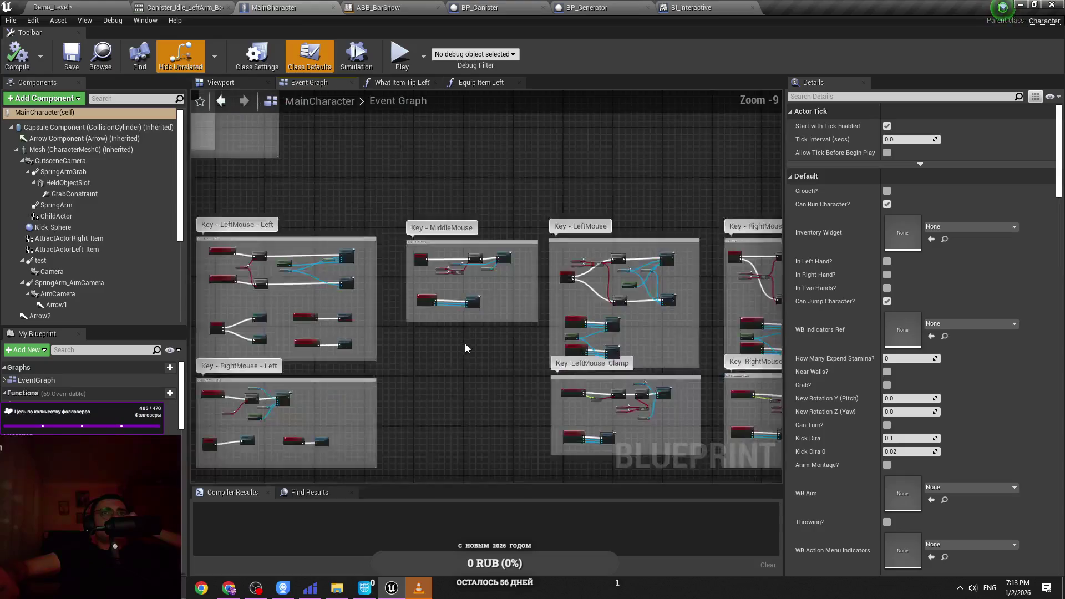
{"action": "scroll", "coordinate": [464, 346], "scroll_direction": "down", "scroll_amount": 1}
{"action": "left_click_drag", "start_coordinate": [464, 346], "coordinate": [417, 273]}
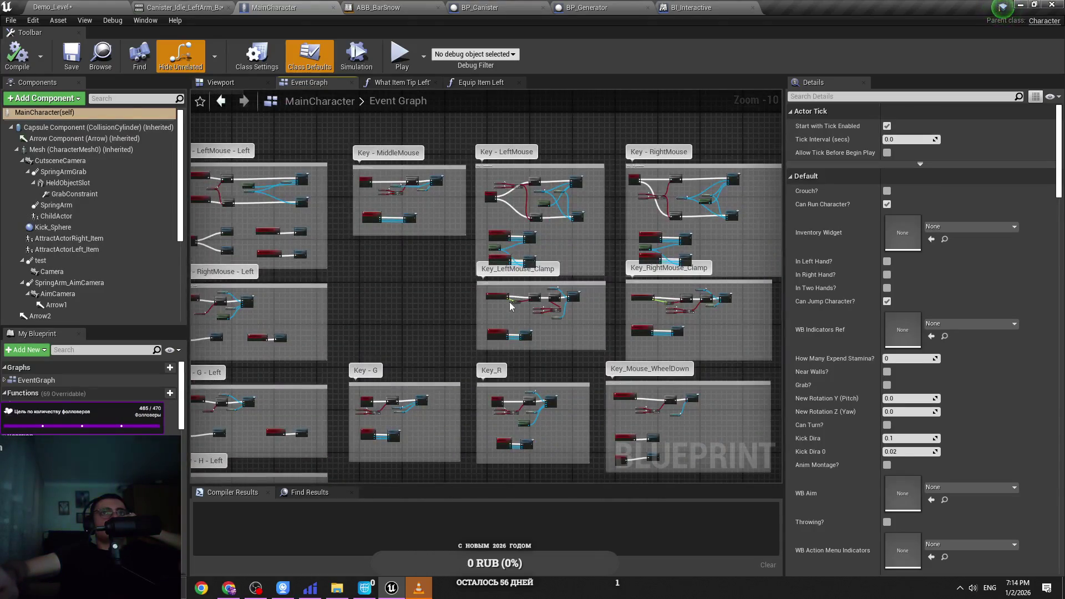
{"action": "scroll", "coordinate": [536, 321], "scroll_direction": "up", "scroll_amount": 8}
{"action": "mouse_move", "coordinate": [713, 276]}
{"action": "left_mouse_down"}
{"action": "mouse_move", "coordinate": [574, 294]}
{"action": "mouse_move", "coordinate": [556, 316]}
{"action": "mouse_move", "coordinate": [534, 254]}
{"action": "left_mouse_up"}
{"action": "scroll", "coordinate": [573, 298], "scroll_direction": "down", "scroll_amount": 4}
{"action": "scroll", "coordinate": [573, 299], "scroll_direction": "up", "scroll_amount": 4}
{"action": "scroll", "coordinate": [573, 306], "scroll_direction": "down", "scroll_amount": 2}
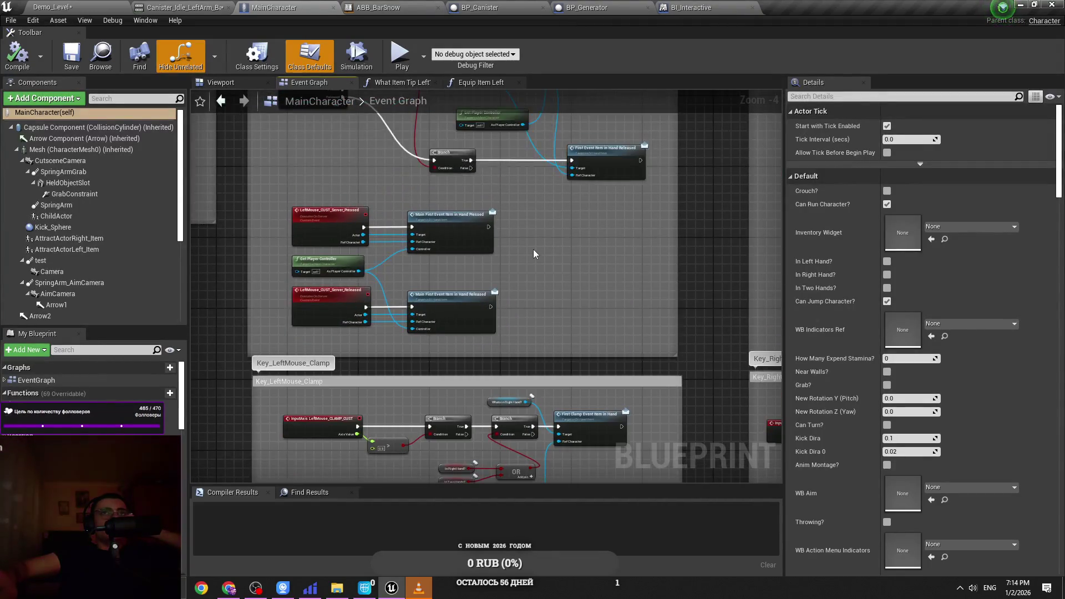
{"action": "left_click_drag", "start_coordinate": [398, 105], "coordinate": [442, 298]}
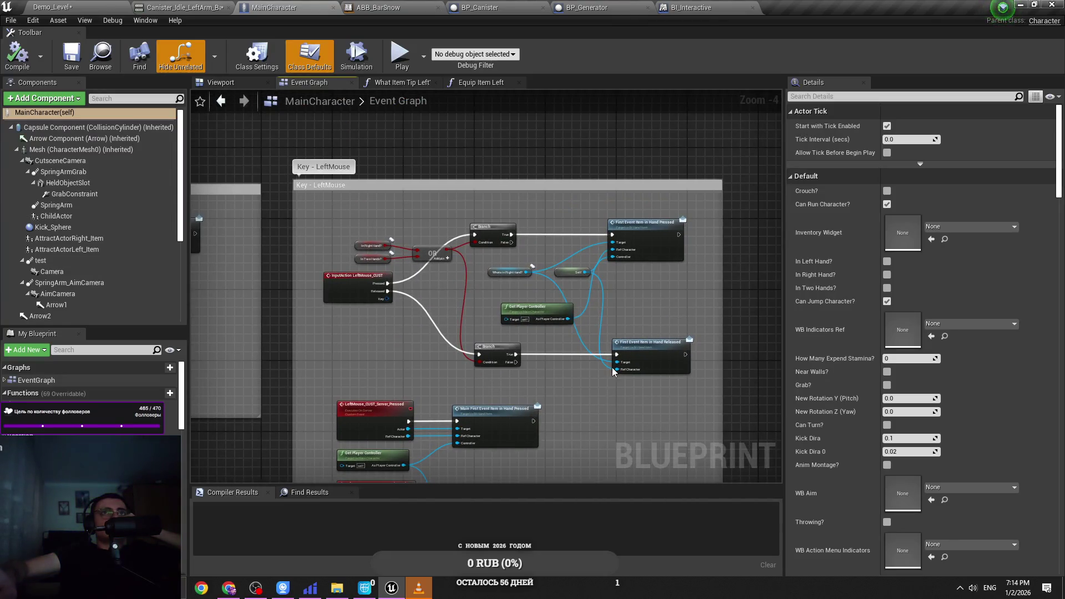
{"action": "scroll", "coordinate": [636, 376], "scroll_direction": "up", "scroll_amount": 1}
{"action": "mouse_move", "coordinate": [618, 120]}
{"action": "left_mouse_down"}
{"action": "mouse_move", "coordinate": [584, 258]}
{"action": "mouse_move", "coordinate": [618, 258]}
{"action": "left_mouse_up"}
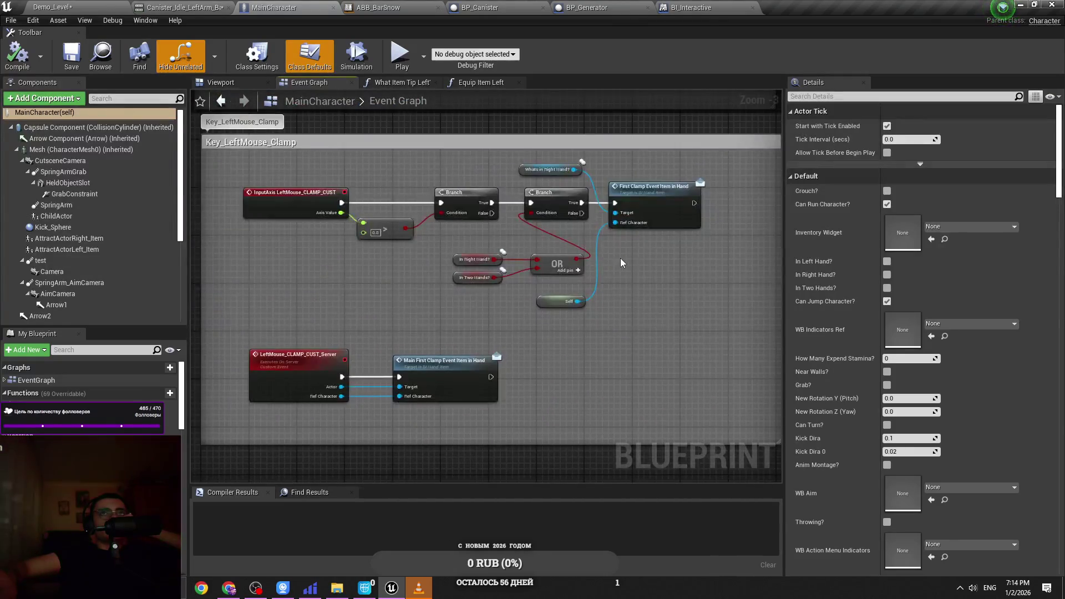
{"action": "scroll", "coordinate": [538, 291], "scroll_direction": "up", "scroll_amount": 2}
Step: Move the selected In Right Hand?, In Two Hands? and OR nodes further left in the clamp group
{"action": "left_click_drag", "start_coordinate": [538, 291], "coordinate": [477, 244]}
{"action": "left_click_drag", "start_coordinate": [571, 257], "coordinate": [462, 265]}
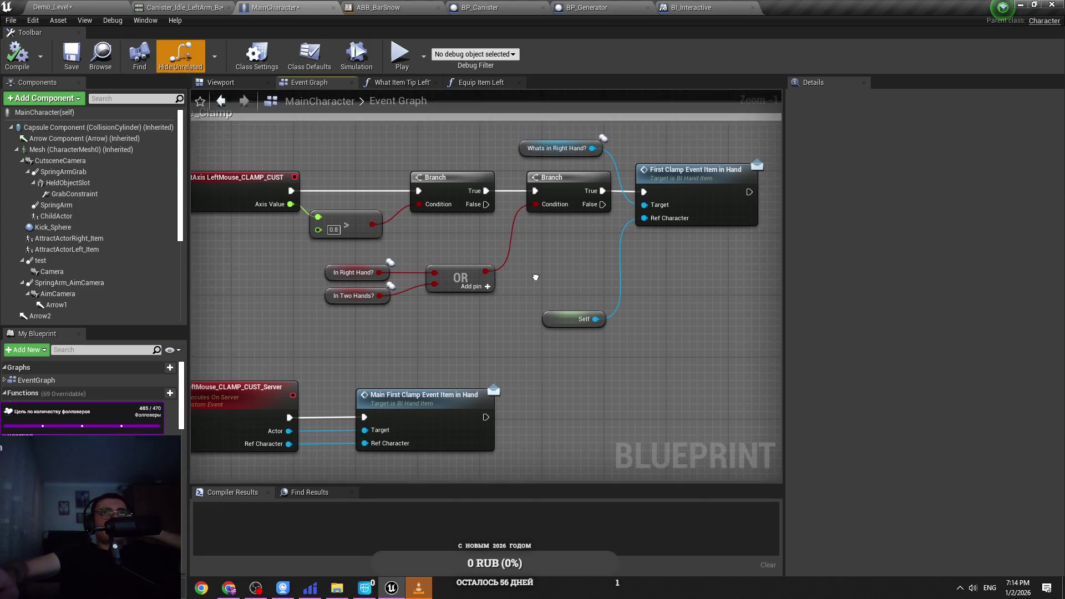
{"action": "mouse_move", "coordinate": [584, 322]}
{"action": "left_mouse_down"}
{"action": "mouse_move", "coordinate": [637, 316]}
{"action": "mouse_move", "coordinate": [657, 326]}
{"action": "left_mouse_up"}
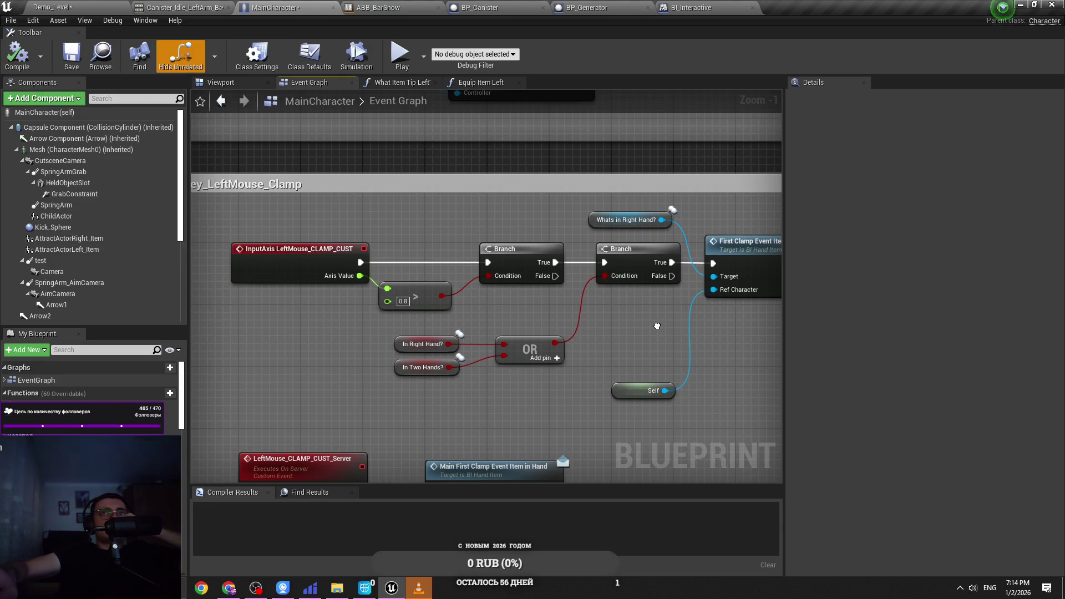
{"action": "left_click_drag", "start_coordinate": [657, 326], "coordinate": [557, 311]}
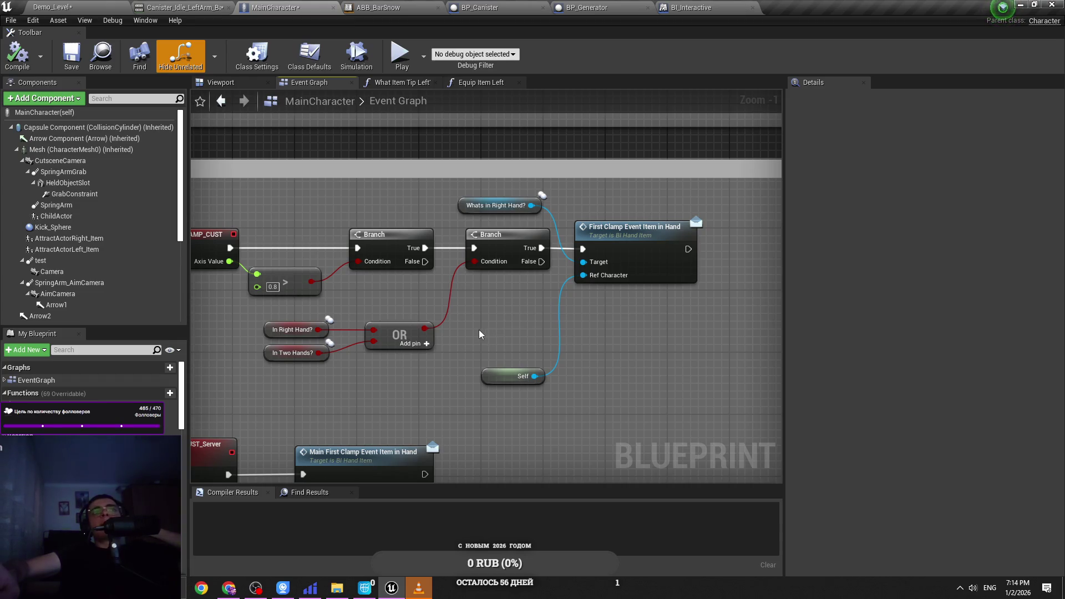
{"action": "scroll", "coordinate": [470, 330], "scroll_direction": "down", "scroll_amount": 4}
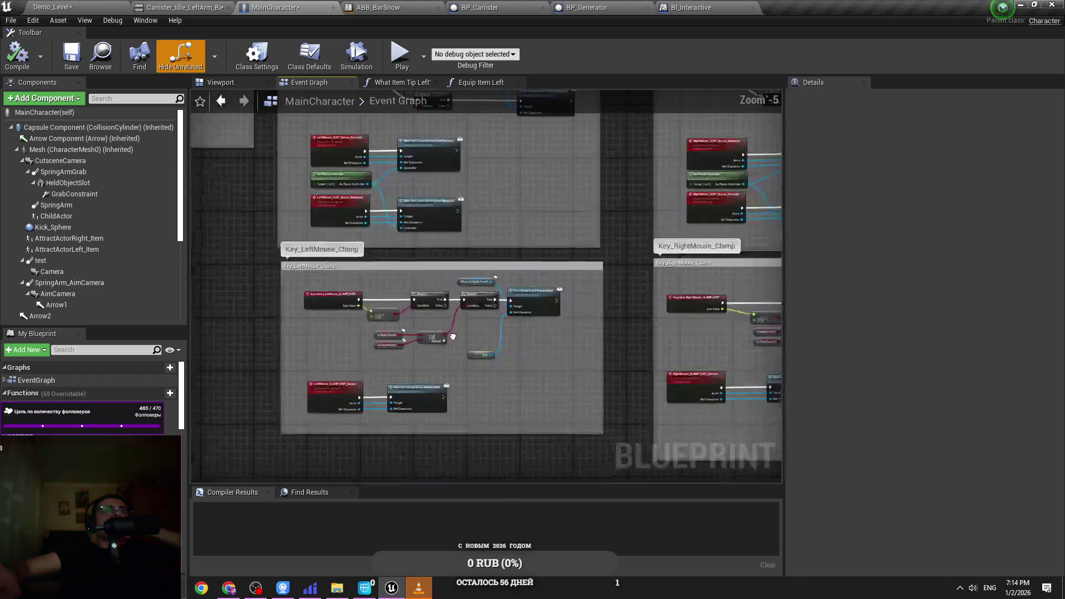
{"action": "left_click_drag", "start_coordinate": [419, 245], "coordinate": [403, 87]}
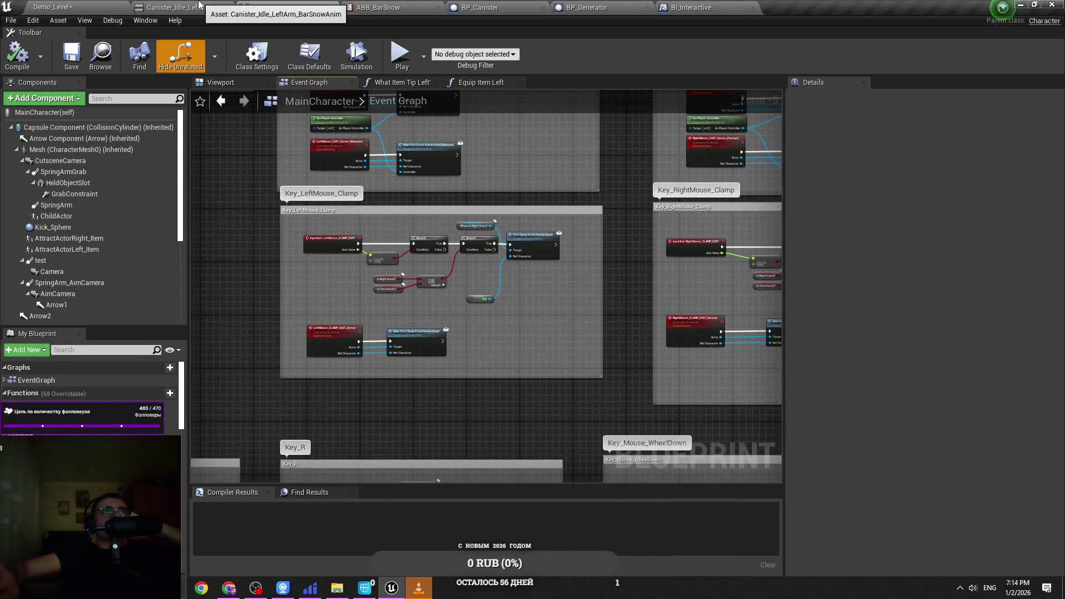
Step: Look through the Canister_Idle, ABB_BarSnow, BP_Canister and BP_Generator tabs
{"action": "left_click", "coordinate": [199, 7]}
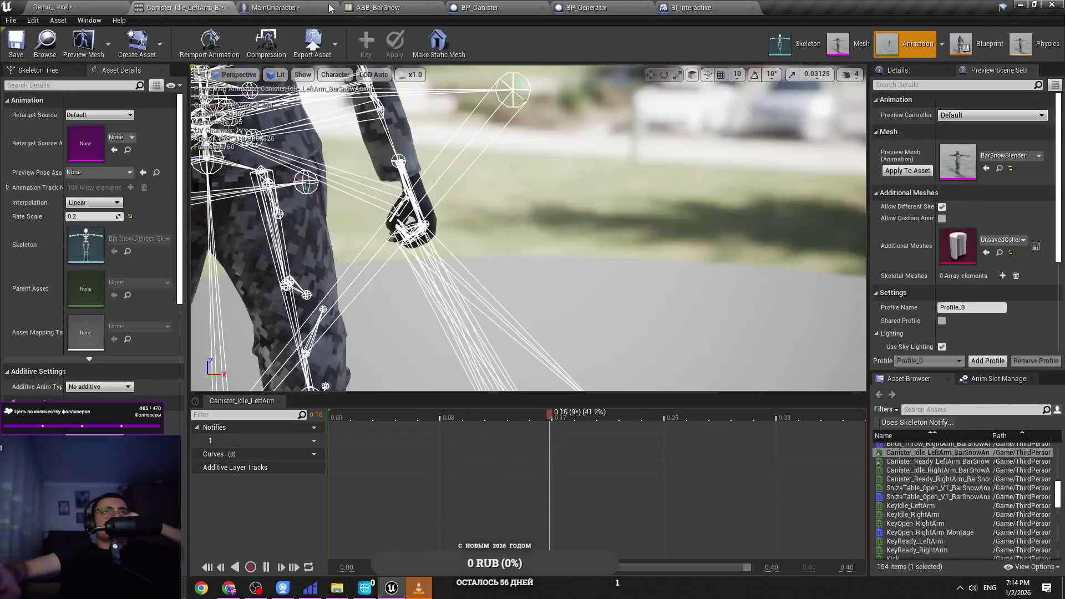
{"action": "left_click", "coordinate": [351, 7]}
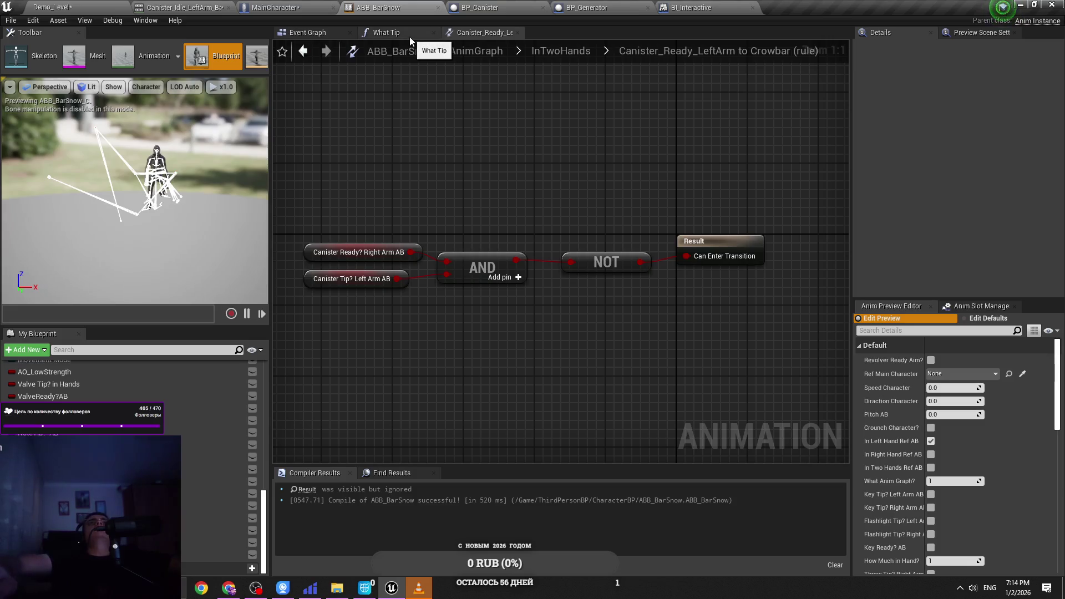
{"action": "left_click", "coordinate": [233, 7]}
{"action": "left_click", "coordinate": [352, 7]}
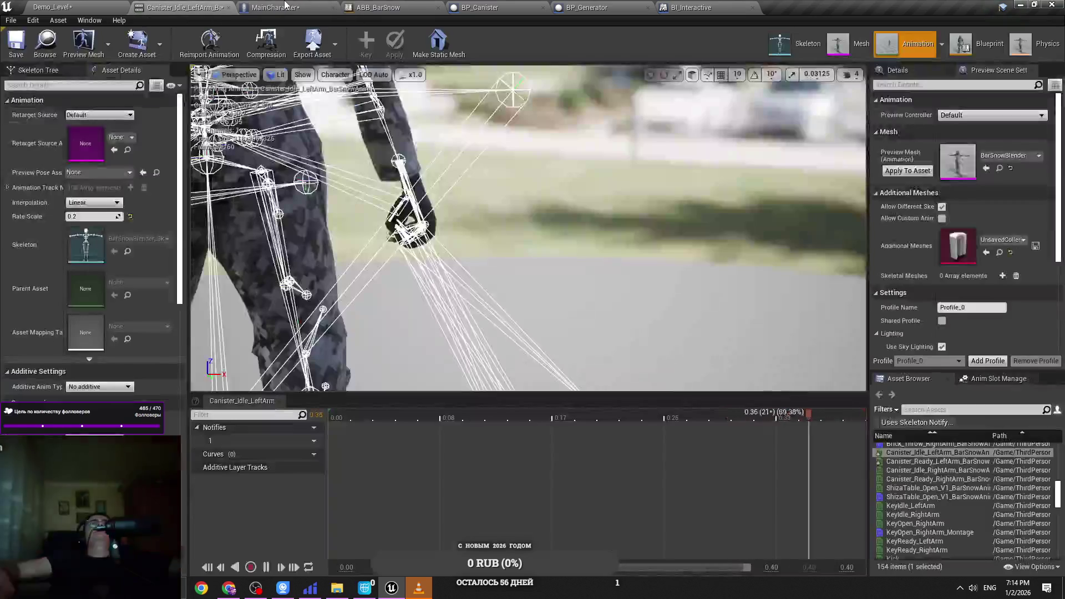
{"action": "left_click", "coordinate": [480, 6]}
{"action": "left_click", "coordinate": [586, 7]}
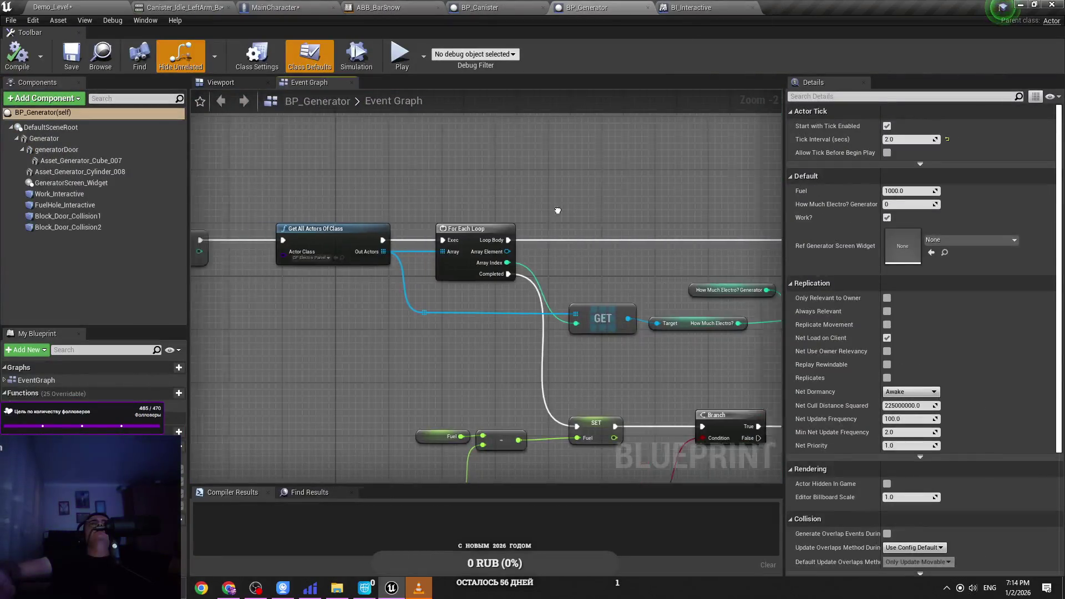
{"action": "scroll", "coordinate": [503, 238], "scroll_direction": "down", "scroll_amount": 2}
Step: Return to MainCharacter's Key_LeftMouse_Clamp group and save the MainCharacter blueprint
{"action": "left_click", "coordinate": [312, 6]}
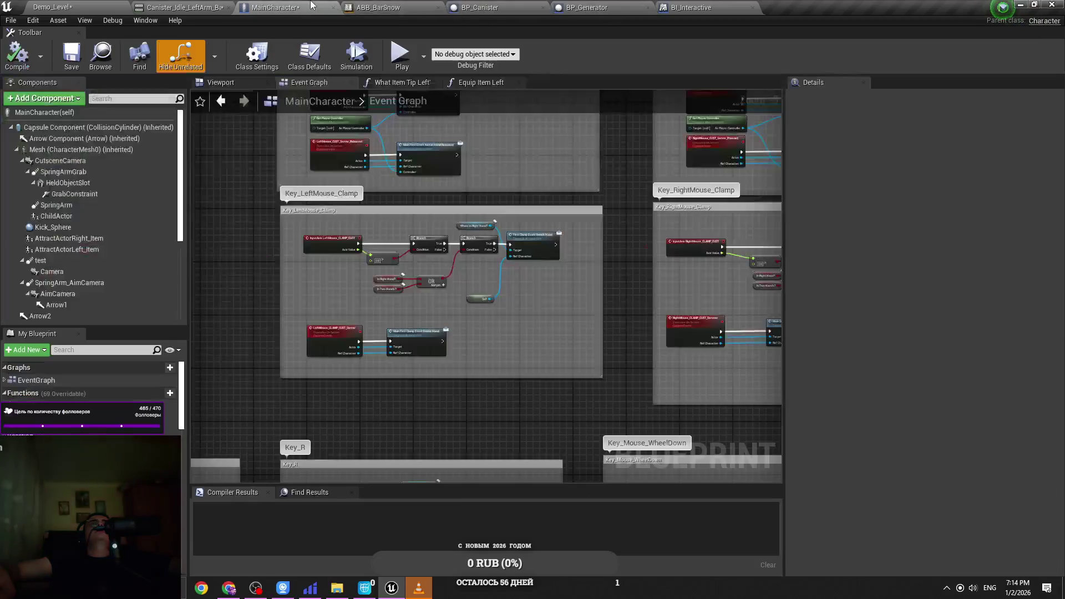
{"action": "scroll", "coordinate": [470, 293], "scroll_direction": "up", "scroll_amount": 2}
{"action": "key", "text": "ctrl+s"}
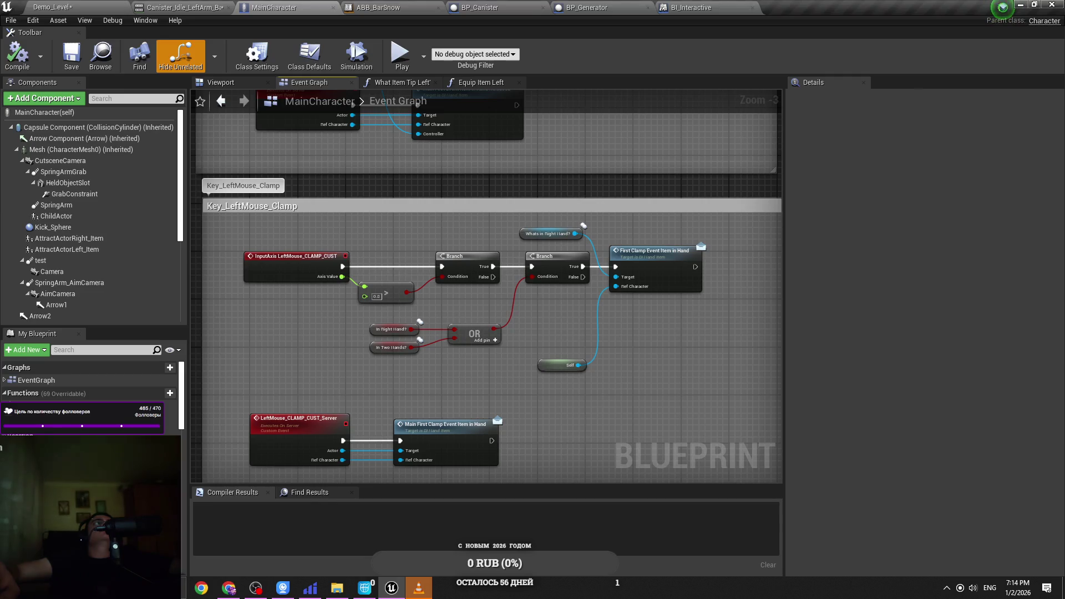
{"action": "key", "text": "alt+Tab"}
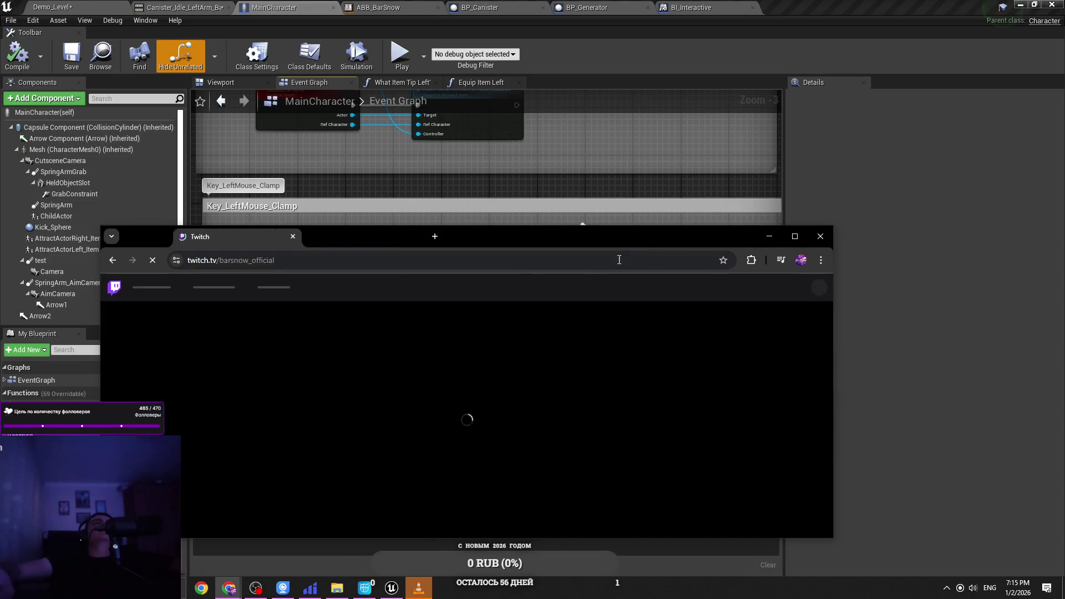
Step: Open the first live art channel from Twitch's recent searches and minimize the media player
{"action": "left_click", "coordinate": [795, 236]}
{"action": "left_click", "coordinate": [479, 70]}
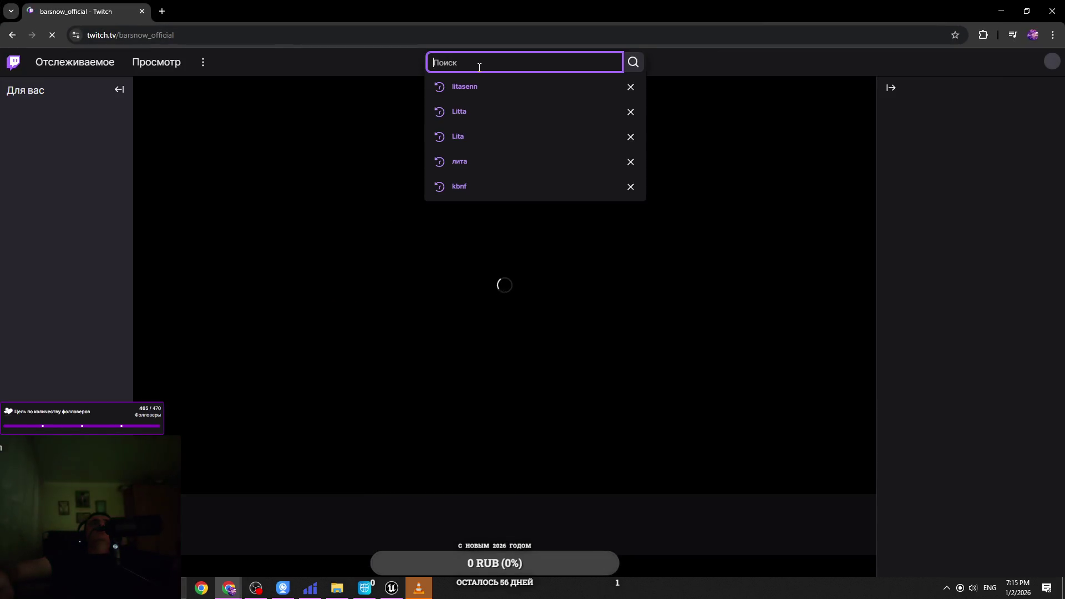
{"action": "left_click", "coordinate": [459, 93]}
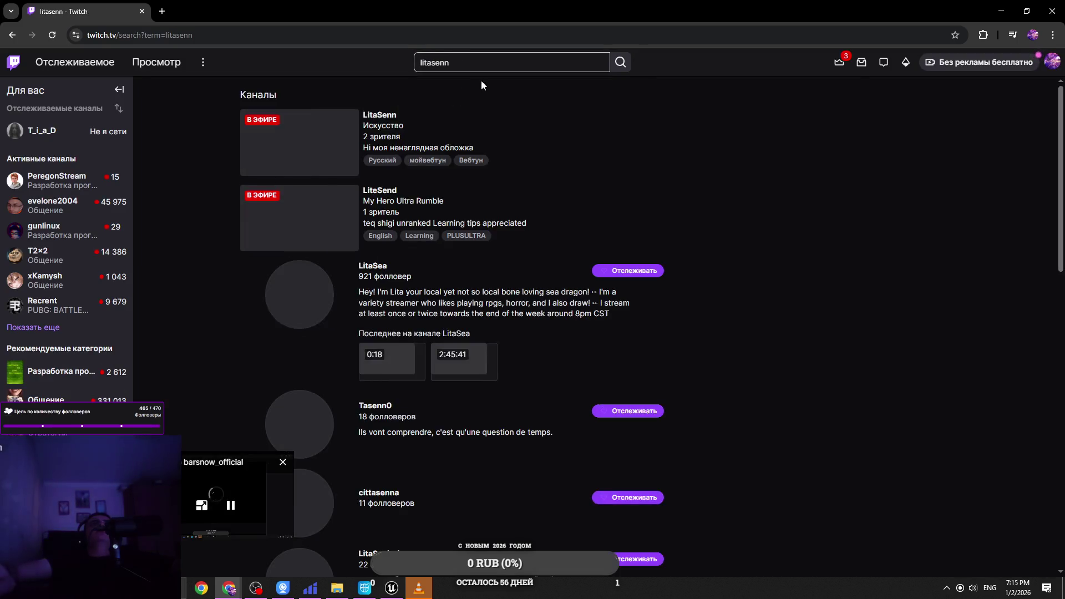
{"action": "left_click", "coordinate": [374, 119]}
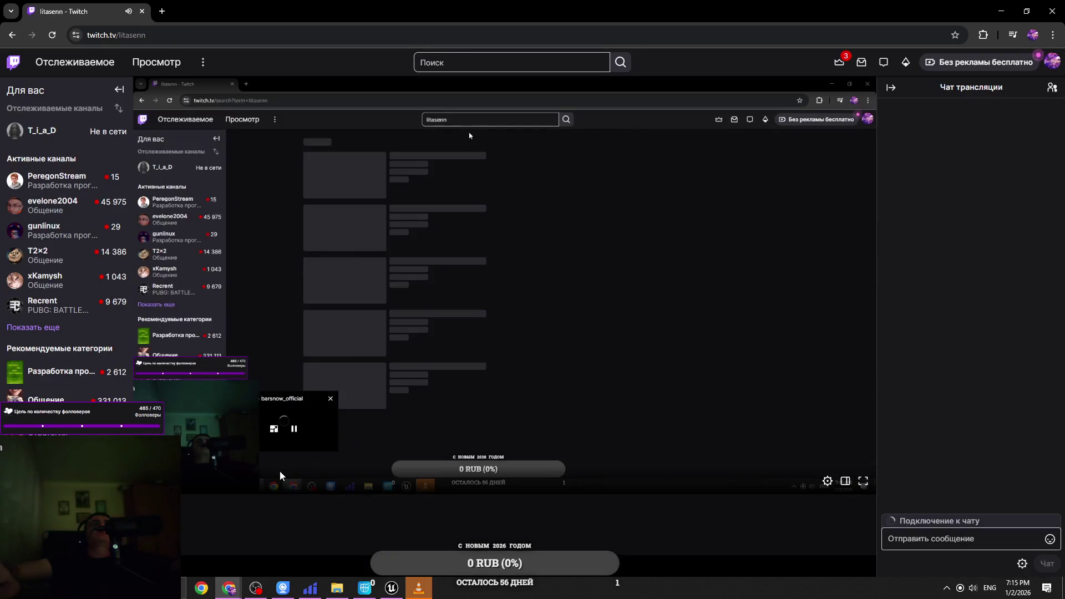
{"action": "key", "text": "alt+Tab"}
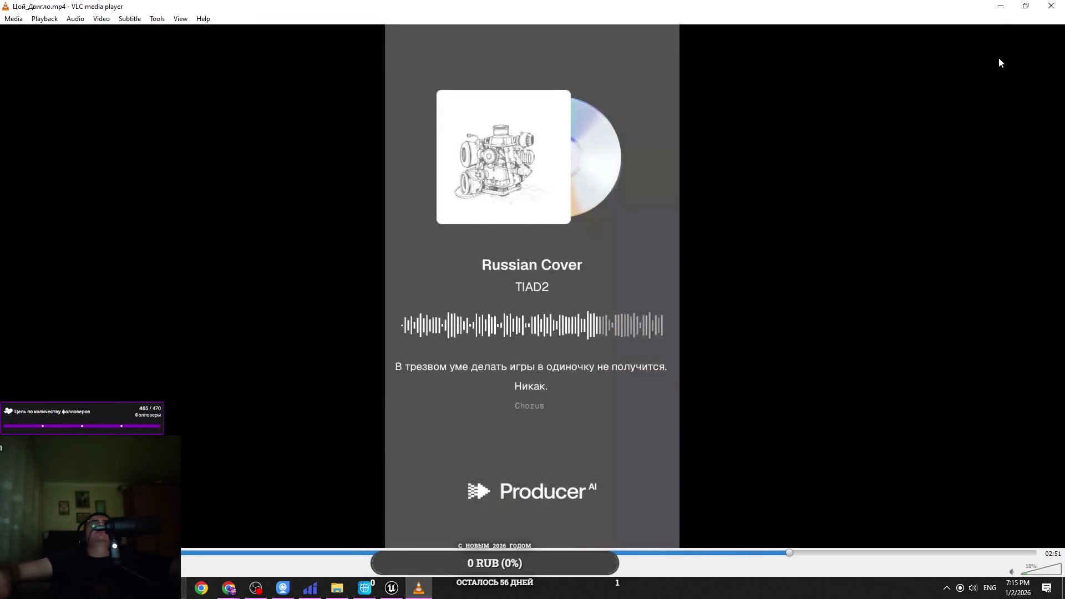
{"action": "left_click", "coordinate": [999, 7]}
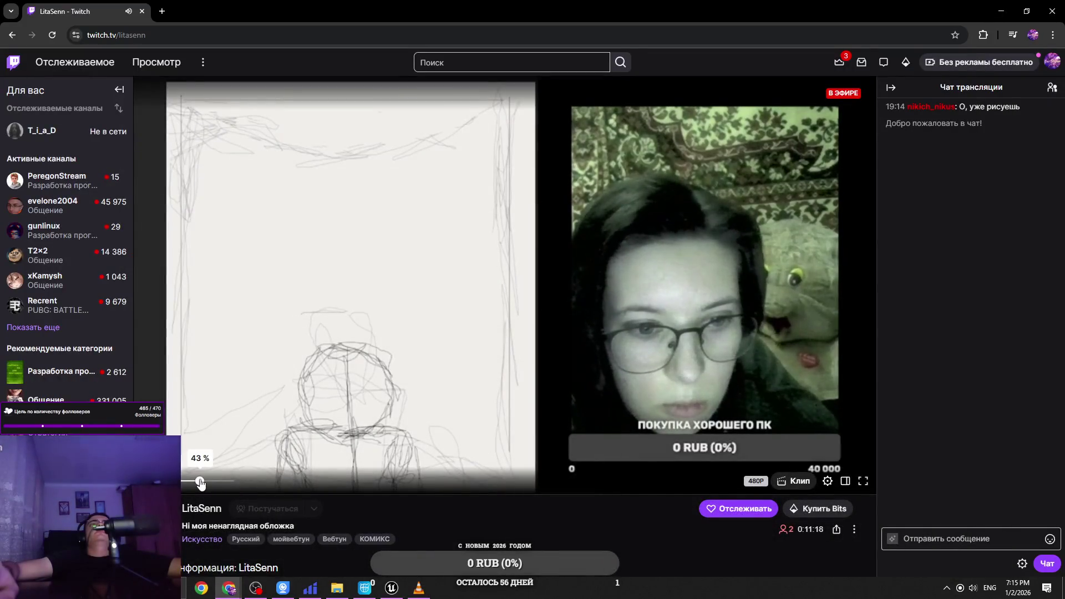
Step: Turn the stream's player volume down to about 17%
{"action": "left_click_drag", "start_coordinate": [207, 481], "coordinate": [213, 479]}
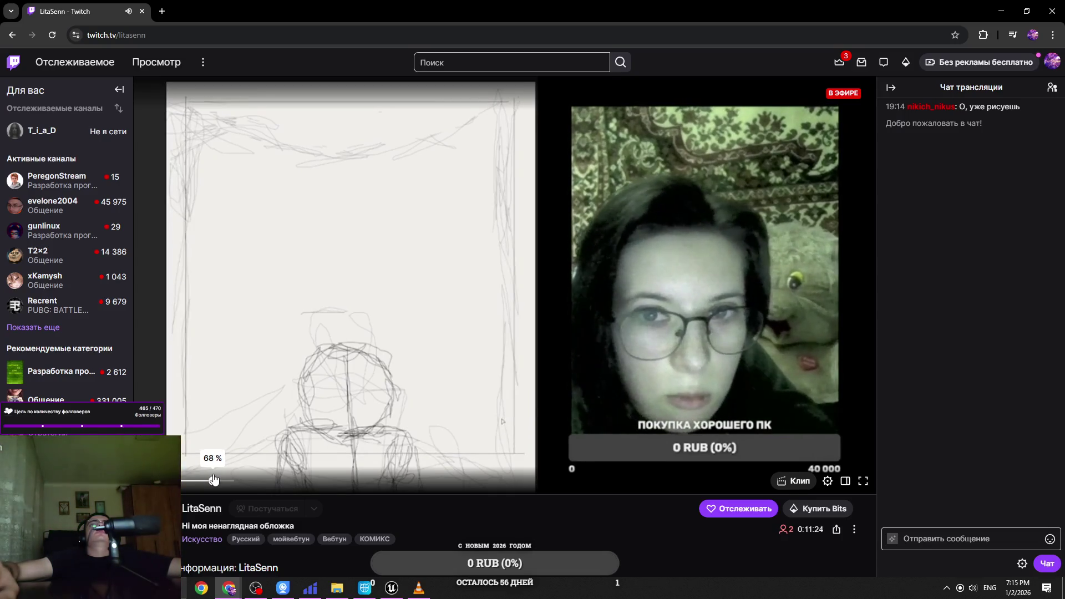
{"action": "scroll", "coordinate": [380, 515], "scroll_direction": "down", "scroll_amount": 2}
{"action": "scroll", "coordinate": [381, 514], "scroll_direction": "down", "scroll_amount": 5}
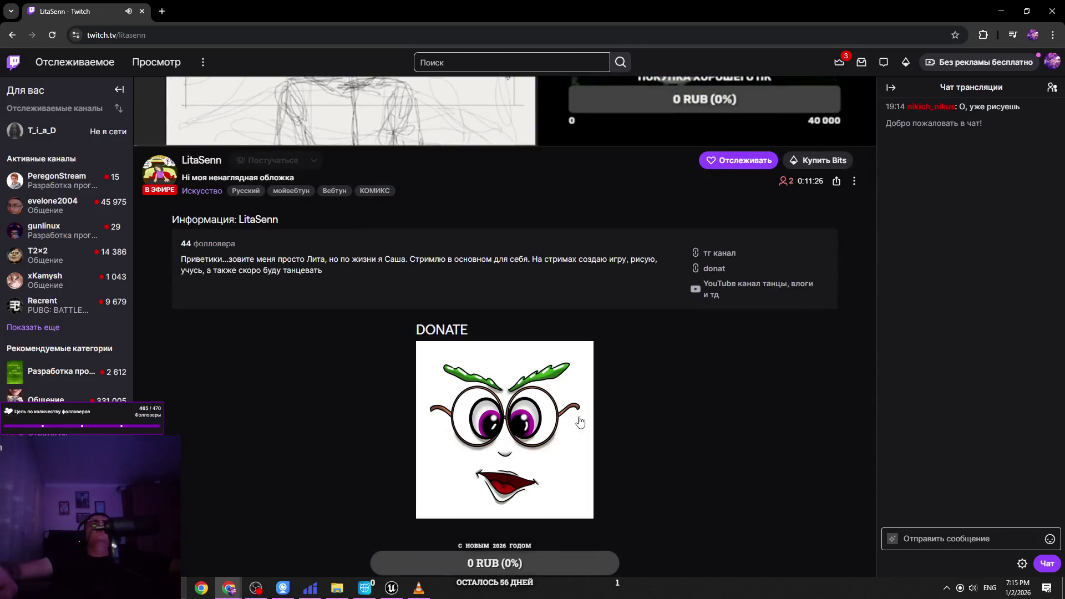
{"action": "scroll", "coordinate": [756, 382], "scroll_direction": "up", "scroll_amount": 5}
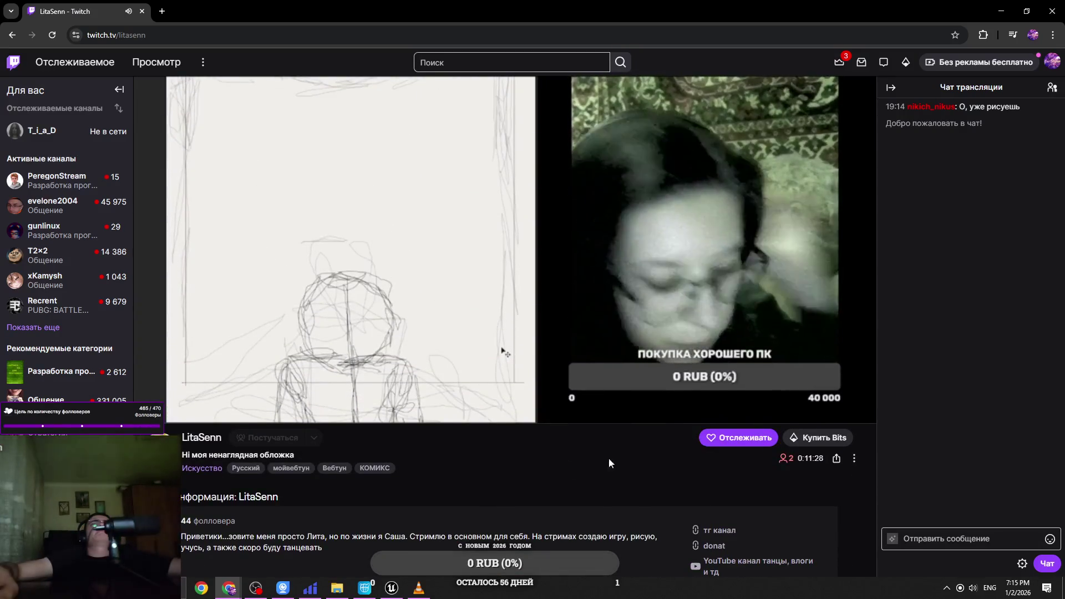
{"action": "left_click", "coordinate": [193, 410]}
{"action": "left_click_drag", "start_coordinate": [193, 410], "coordinate": [190, 411]}
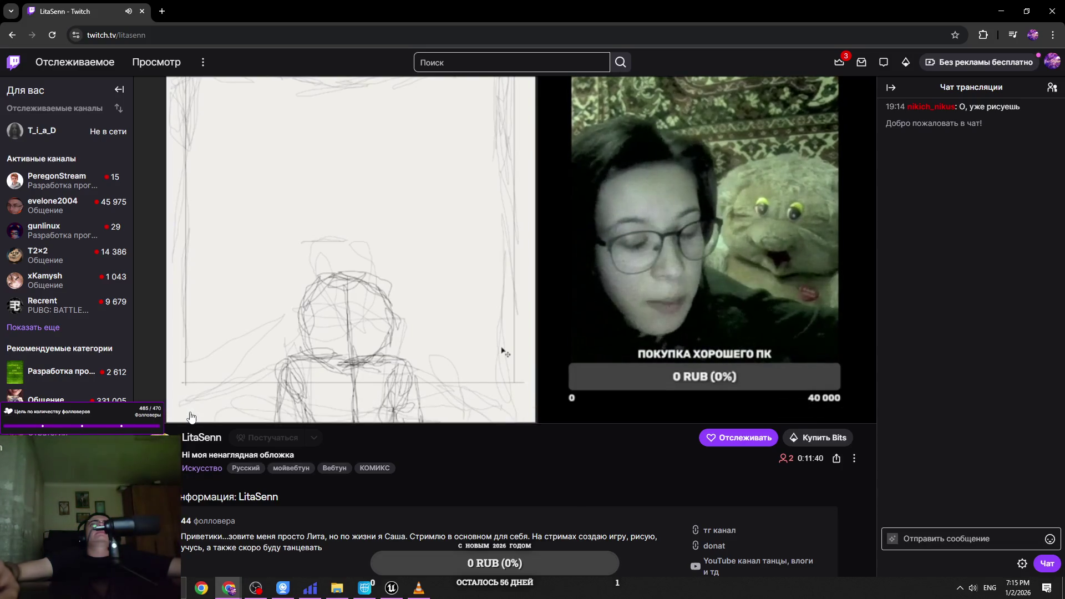
{"action": "left_click", "coordinate": [186, 410]}
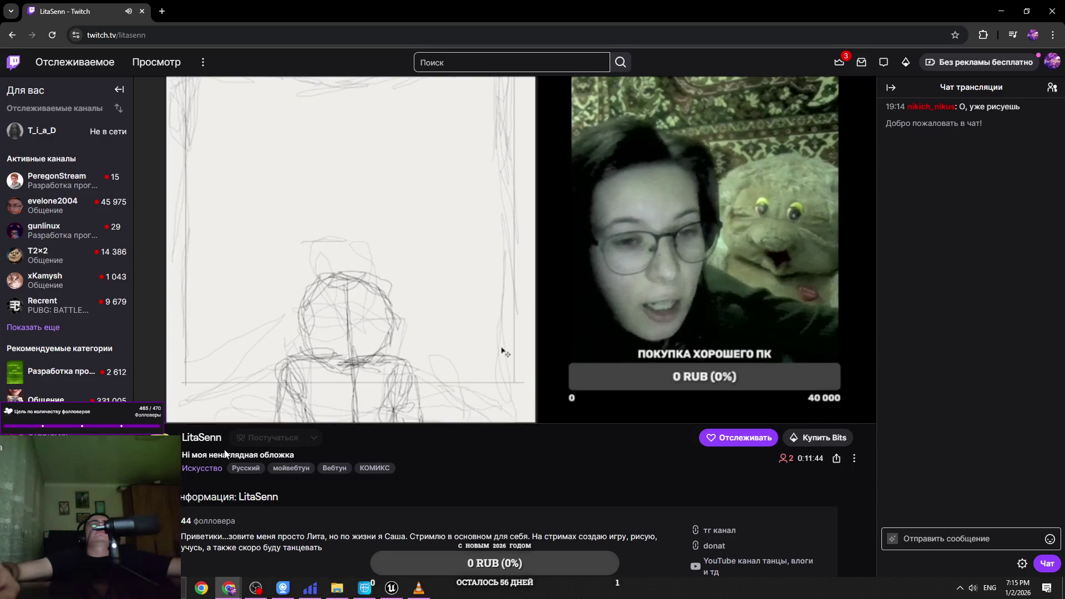
{"action": "scroll", "coordinate": [391, 458], "scroll_direction": "down", "scroll_amount": 4}
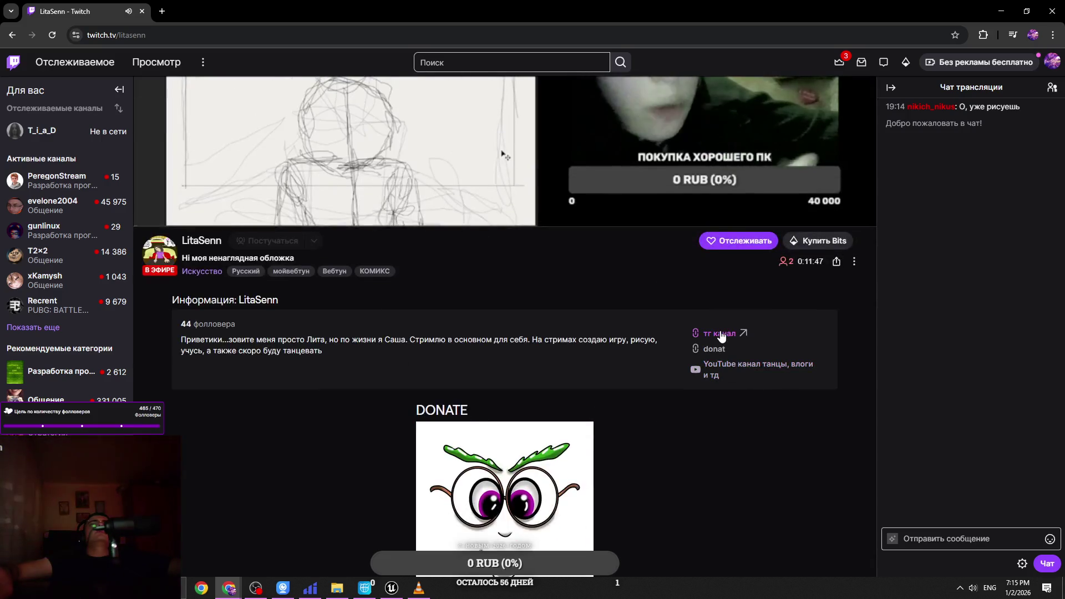
Step: Follow the streamer's 'тг канал' link into Telegram Desktop and maximize the group window
{"action": "left_click", "coordinate": [718, 333]}
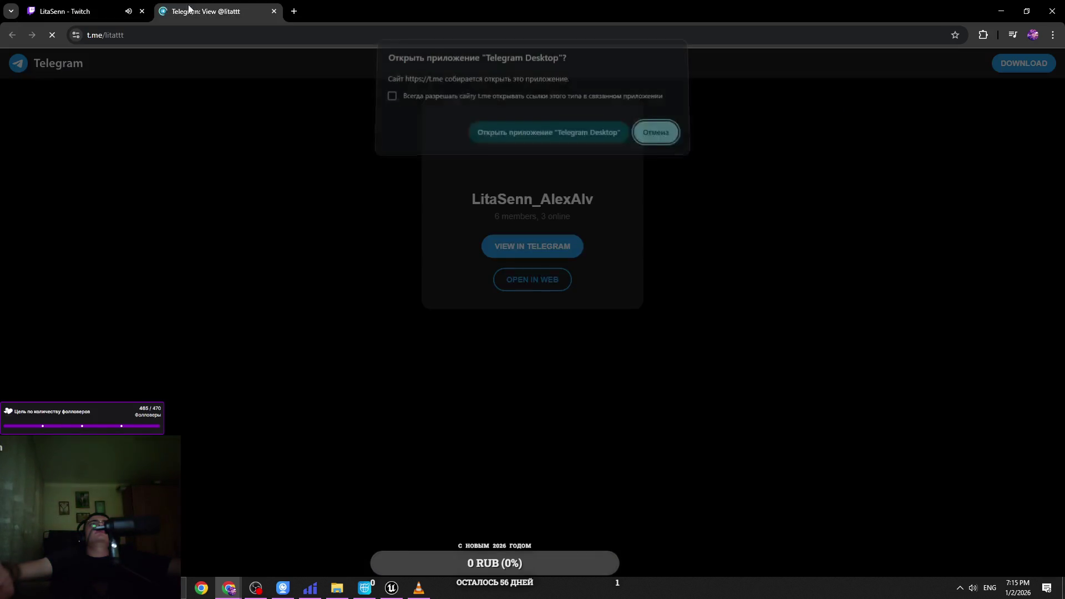
{"action": "left_click", "coordinate": [592, 142]}
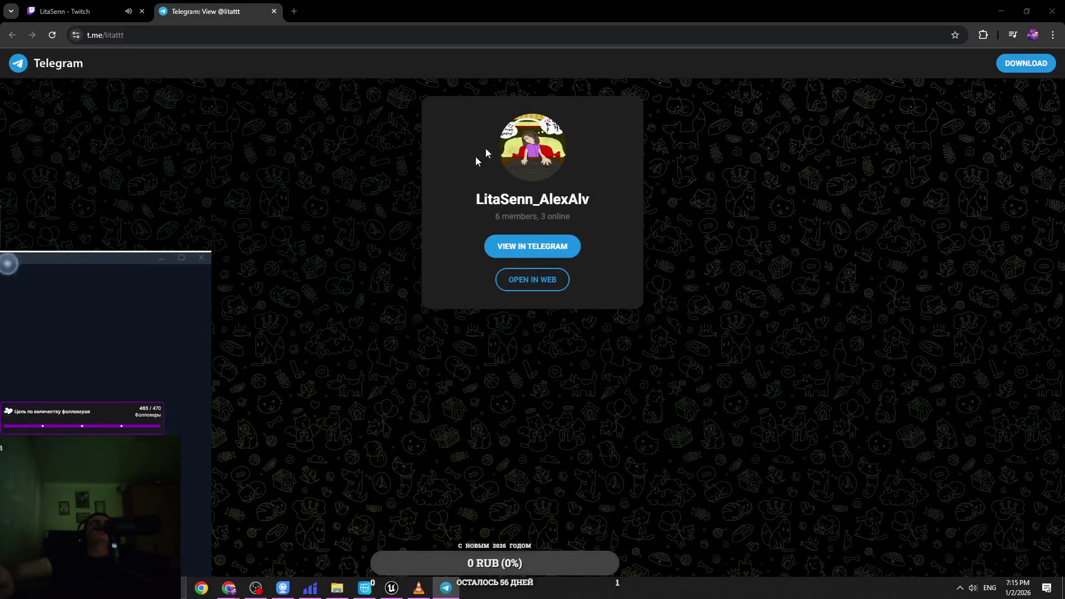
{"action": "left_click", "coordinate": [670, 122]}
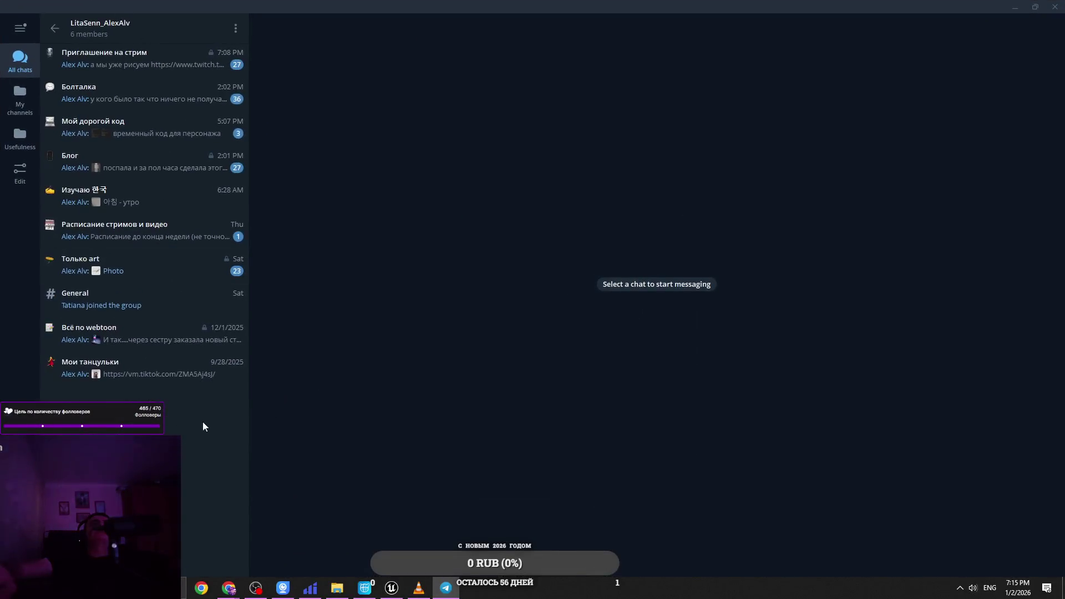
{"action": "key", "text": "Escape"}
Step: Return to the Twitch stream tab and close the Telegram tab
{"action": "left_click", "coordinate": [1054, 7]}
{"action": "left_click", "coordinate": [83, 11]}
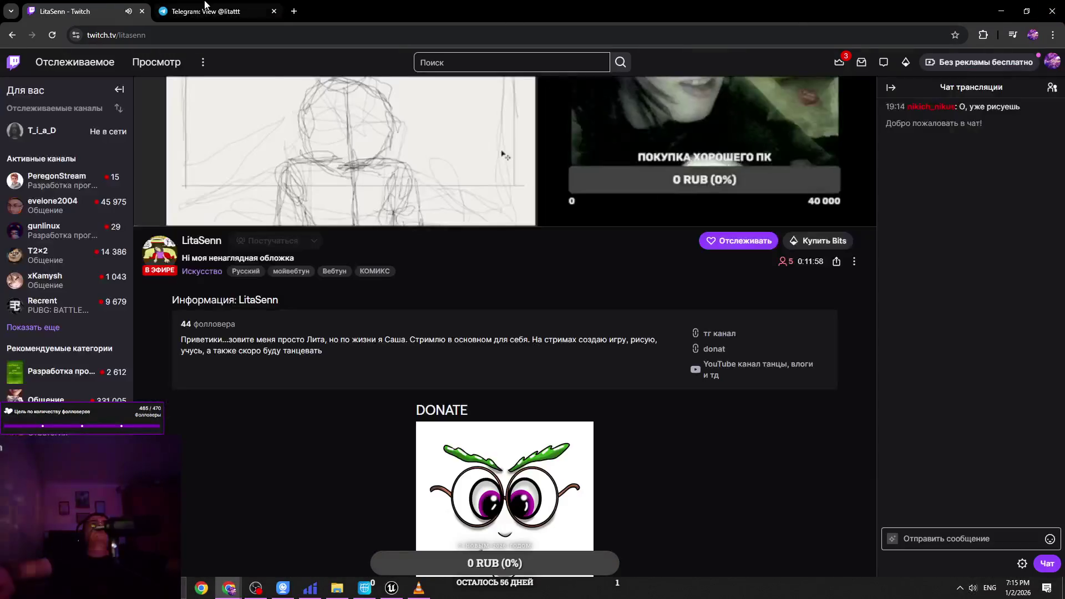
{"action": "left_click", "coordinate": [273, 11]}
{"action": "scroll", "coordinate": [499, 332], "scroll_direction": "up", "scroll_amount": 3}
{"action": "scroll", "coordinate": [721, 389], "scroll_direction": "down", "scroll_amount": 2}
Step: Briefly focus the stream chat box, then switch back to Unreal Engine 4
{"action": "left_click", "coordinate": [954, 538]}
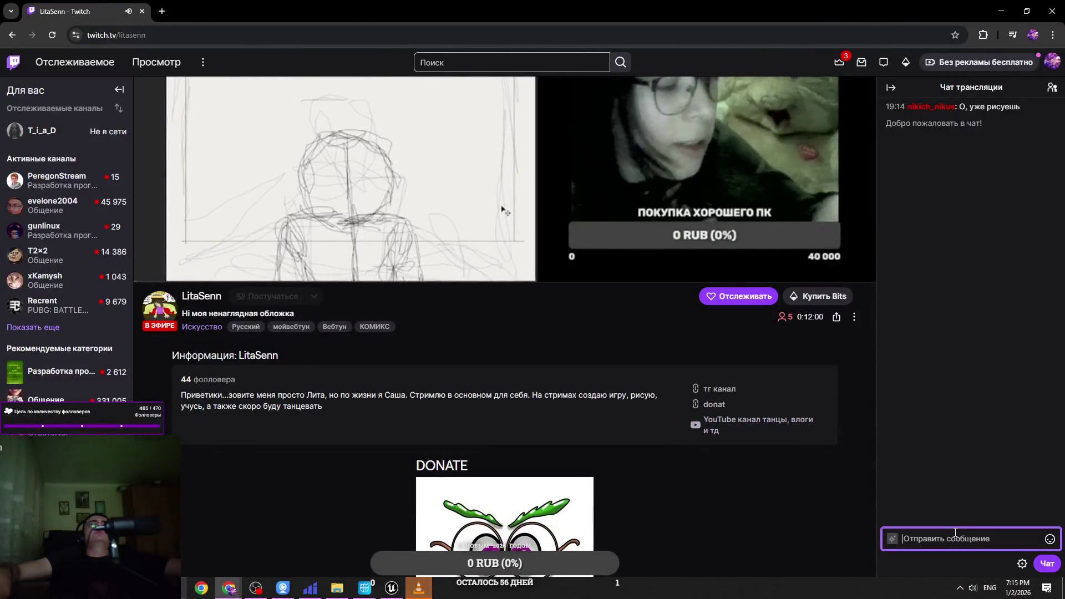
{"action": "left_click", "coordinate": [654, 426]}
{"action": "scroll", "coordinate": [652, 477], "scroll_direction": "up", "scroll_amount": 4}
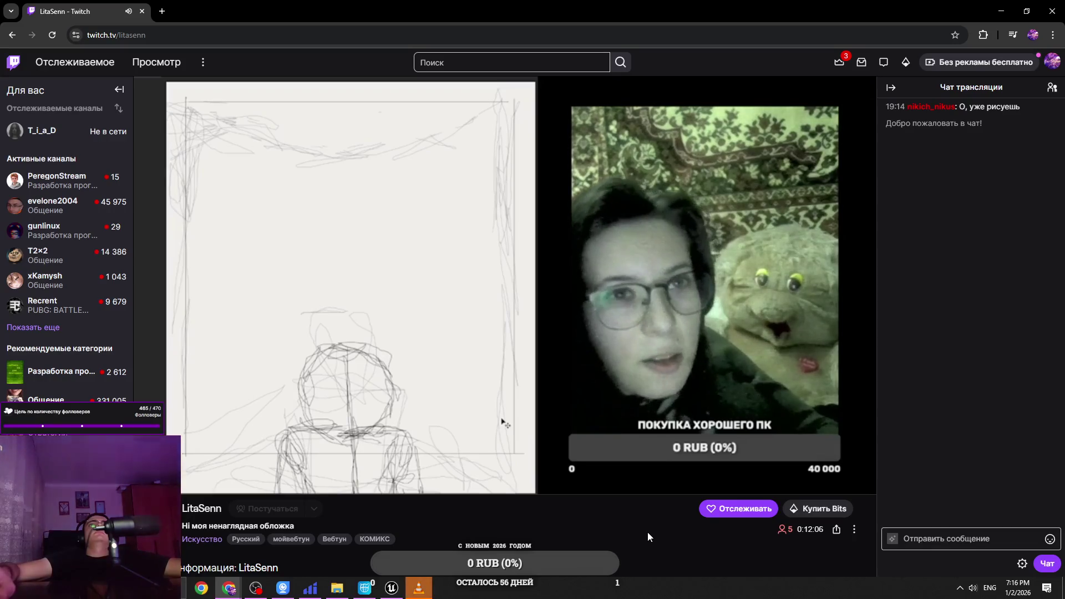
{"action": "mouse_move", "coordinate": [188, 486]}
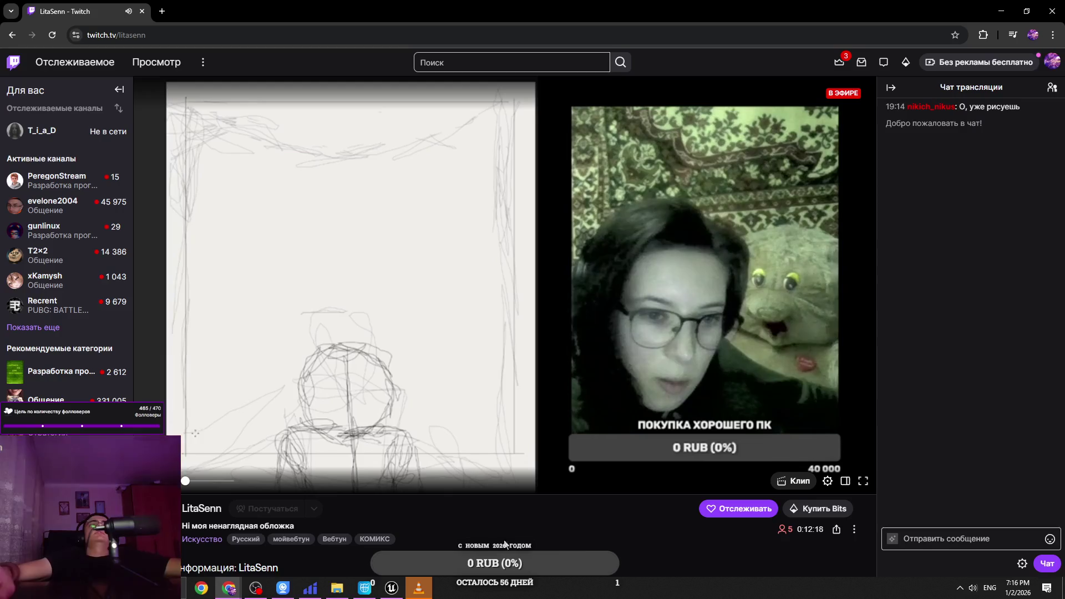
{"action": "key", "text": "alt+Tab"}
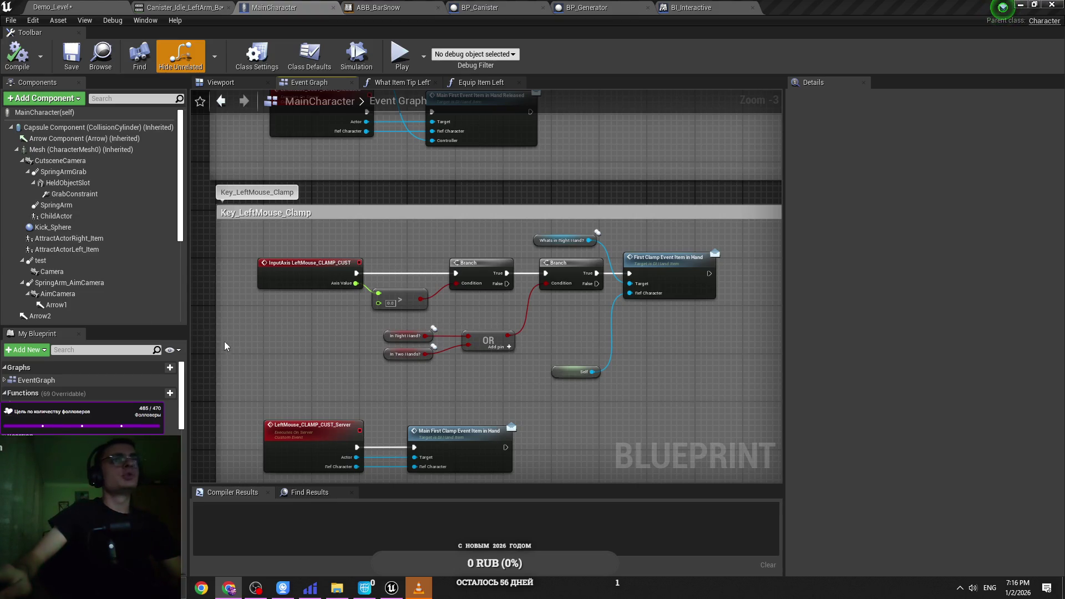
Step: Playtest Demo_Level: pick up the canister, drop it, then take it in the left hand
{"action": "left_click_drag", "start_coordinate": [331, 324], "coordinate": [377, 249]}
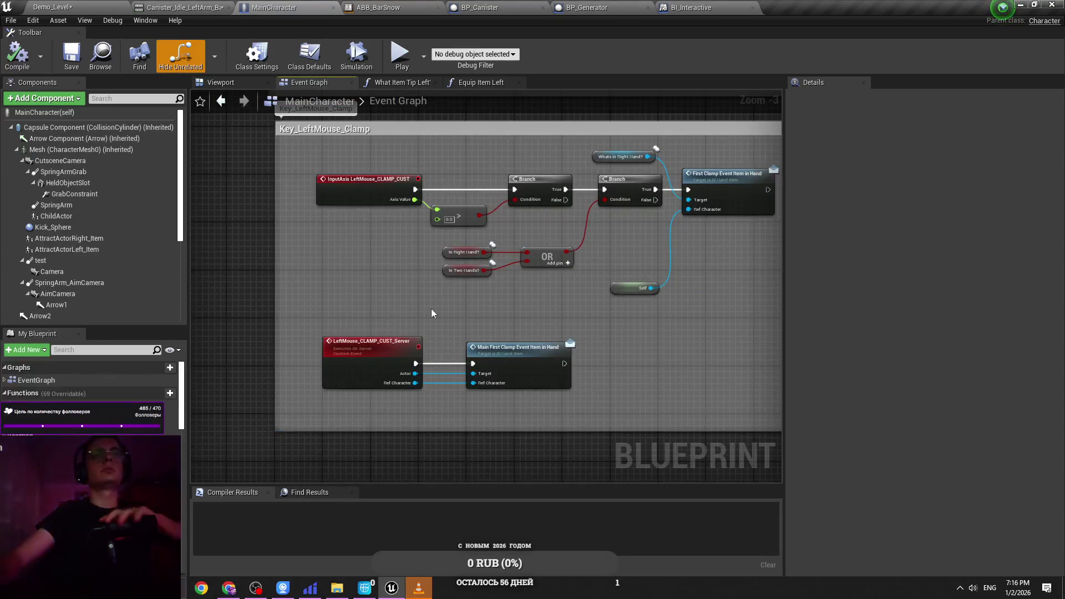
{"action": "left_click", "coordinate": [53, 6]}
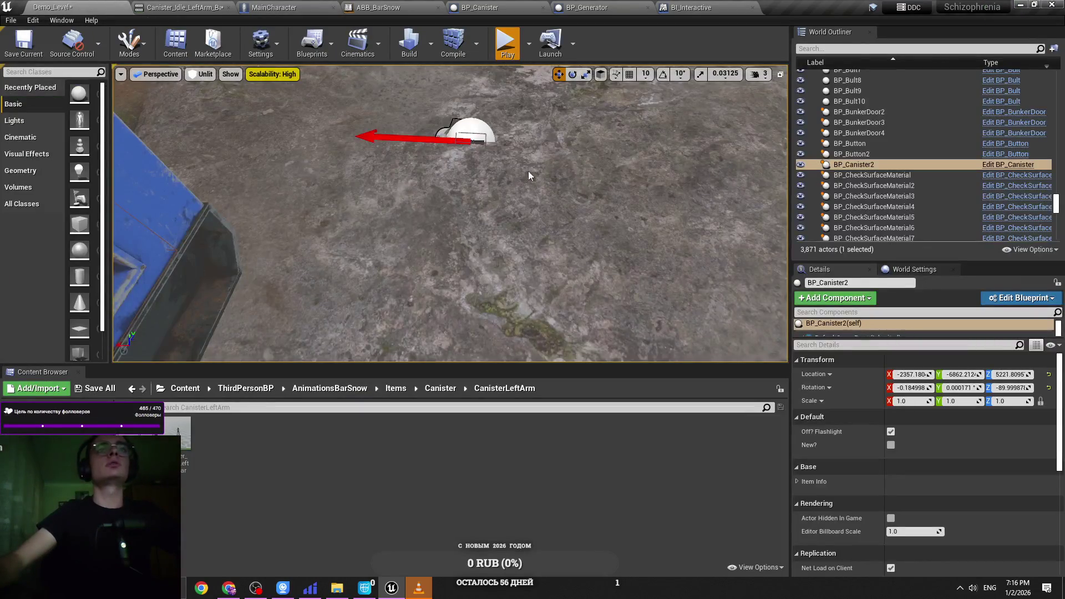
{"action": "key", "text": "alt+p"}
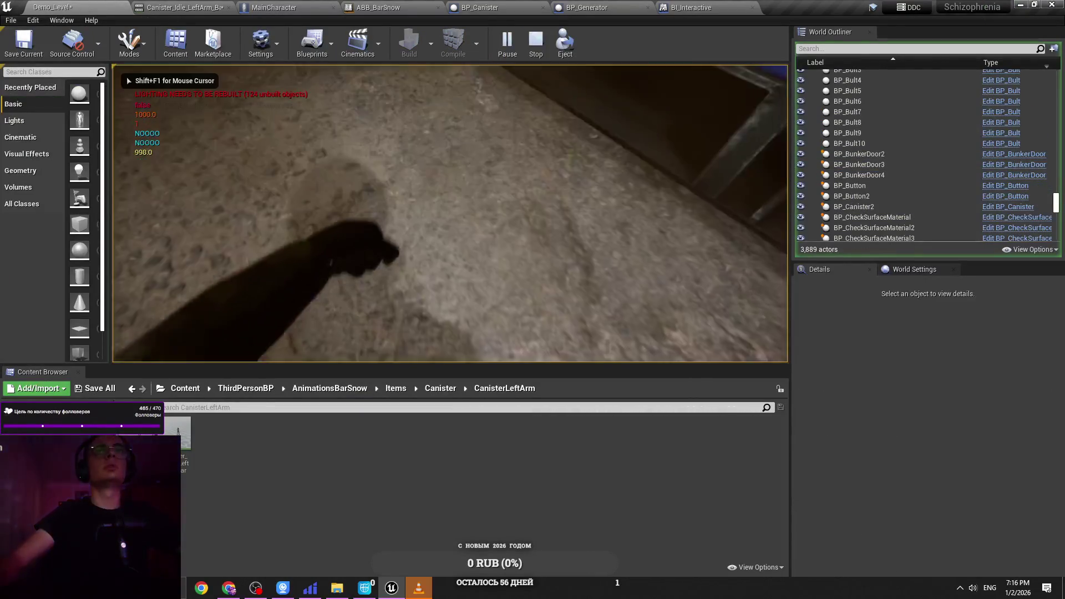
{"action": "key", "text": "e"}
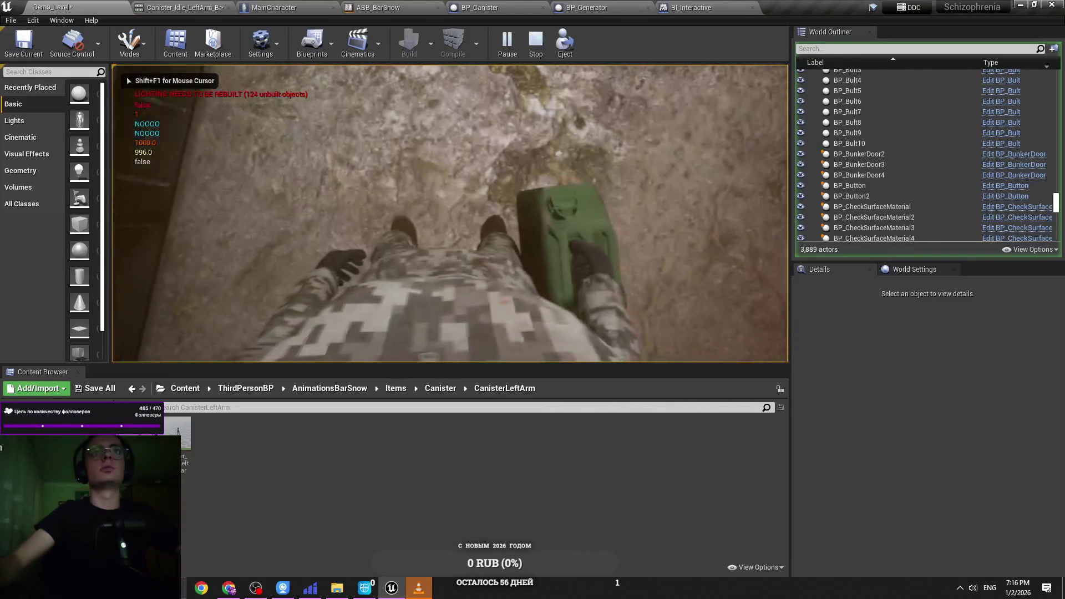
{"action": "key", "text": "g"}
{"action": "key", "text": "e"}
{"action": "key", "text": "e"}
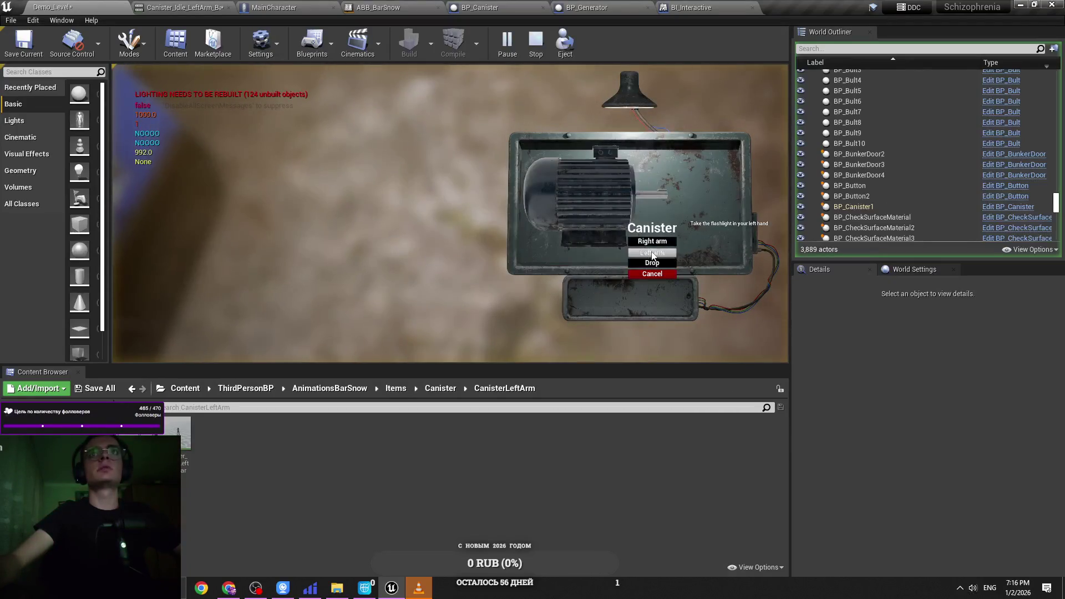
{"action": "left_click", "coordinate": [652, 253]}
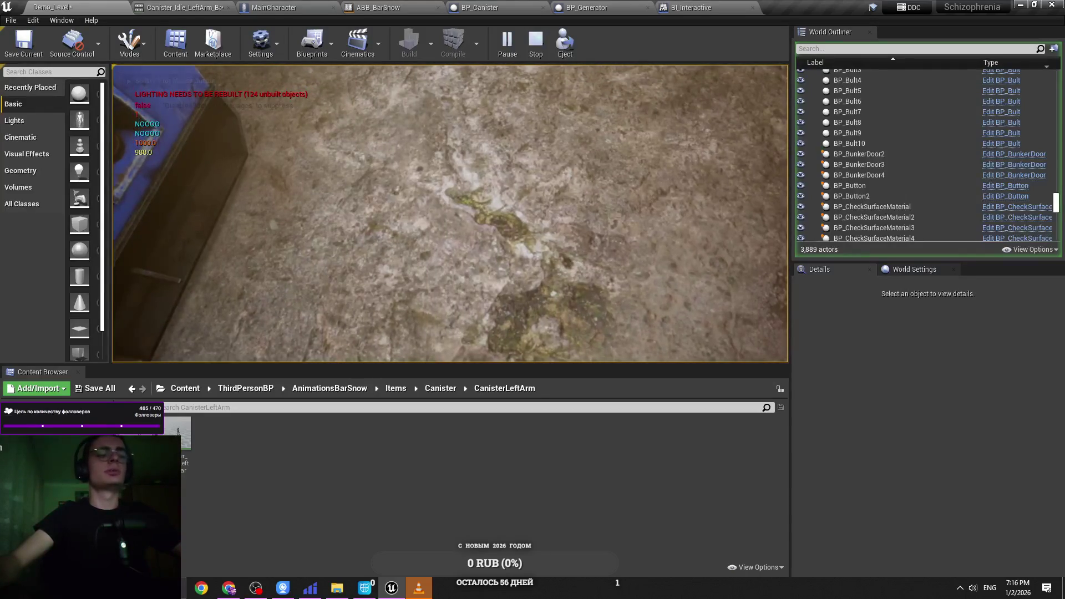
Step: Drop and re-pick the canister, carry it to the generator's filler opening, then stop
{"action": "key", "text": "e"}
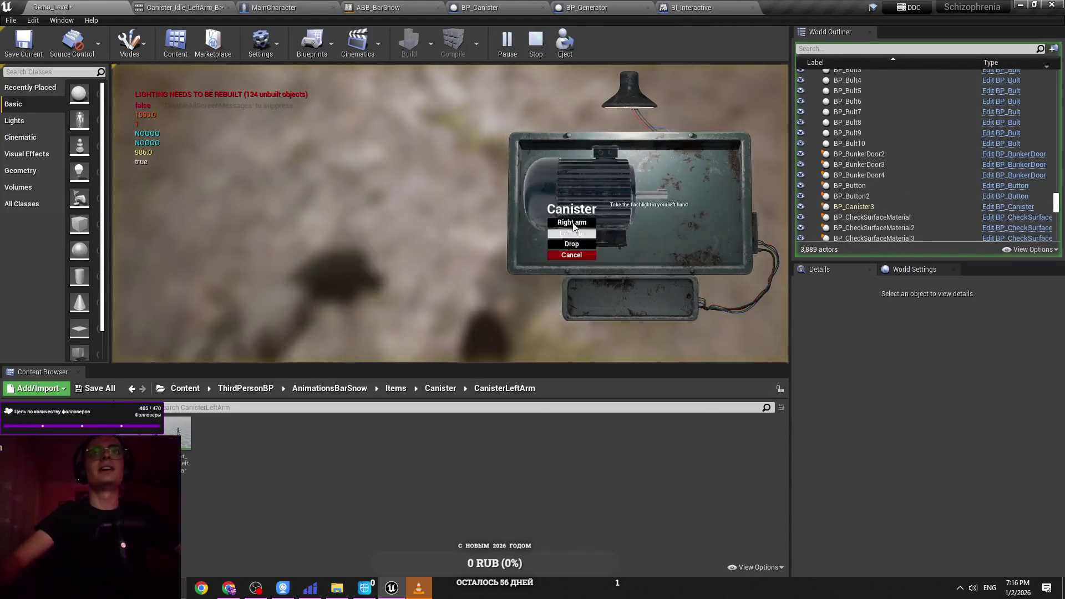
{"action": "left_click", "coordinate": [572, 230]}
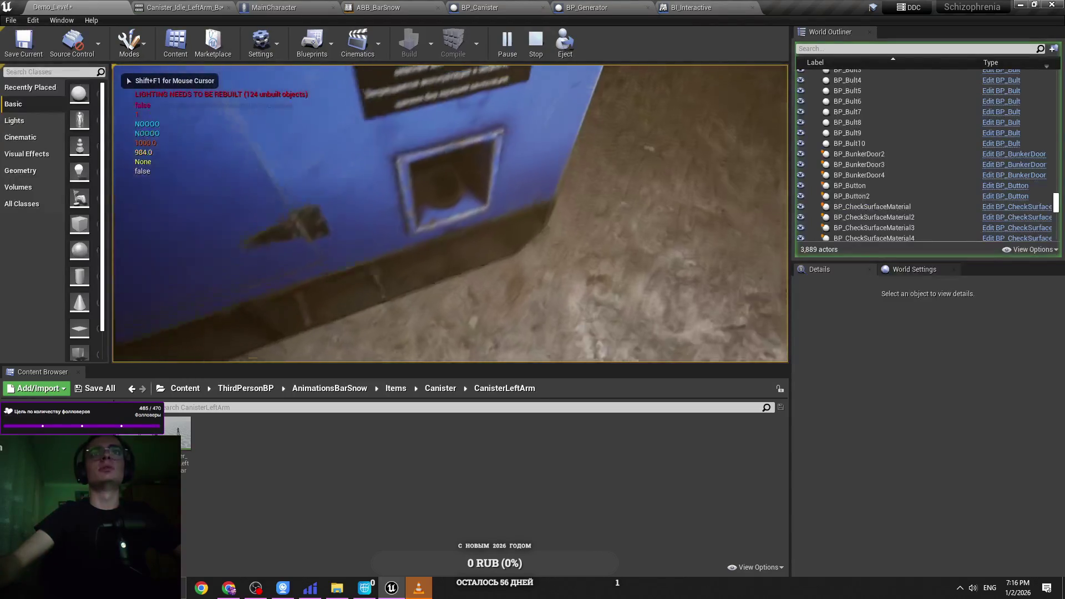
{"action": "key", "text": "e"}
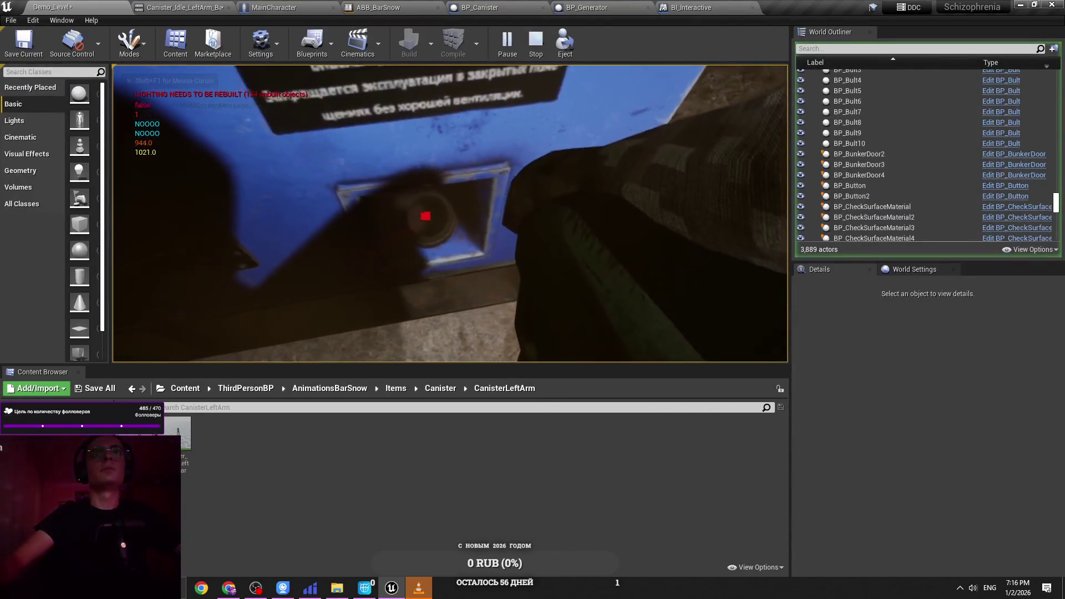
{"action": "key", "text": "Escape"}
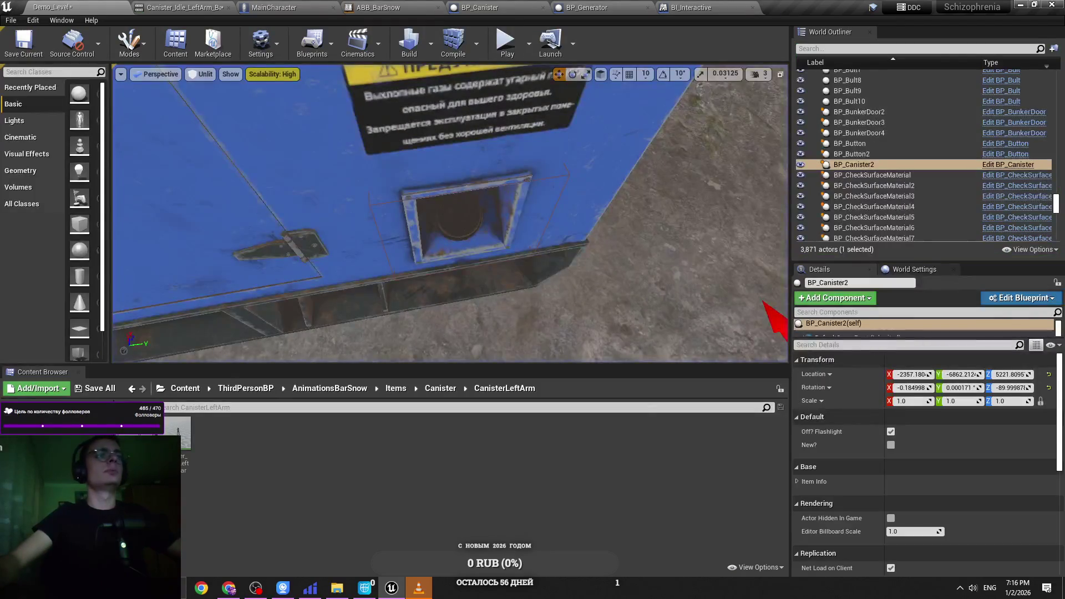
Step: Save all modified packages and bring up the Canister_Idle_LeftArm animation
{"action": "left_click", "coordinate": [115, 391]}
{"action": "left_click", "coordinate": [627, 396]}
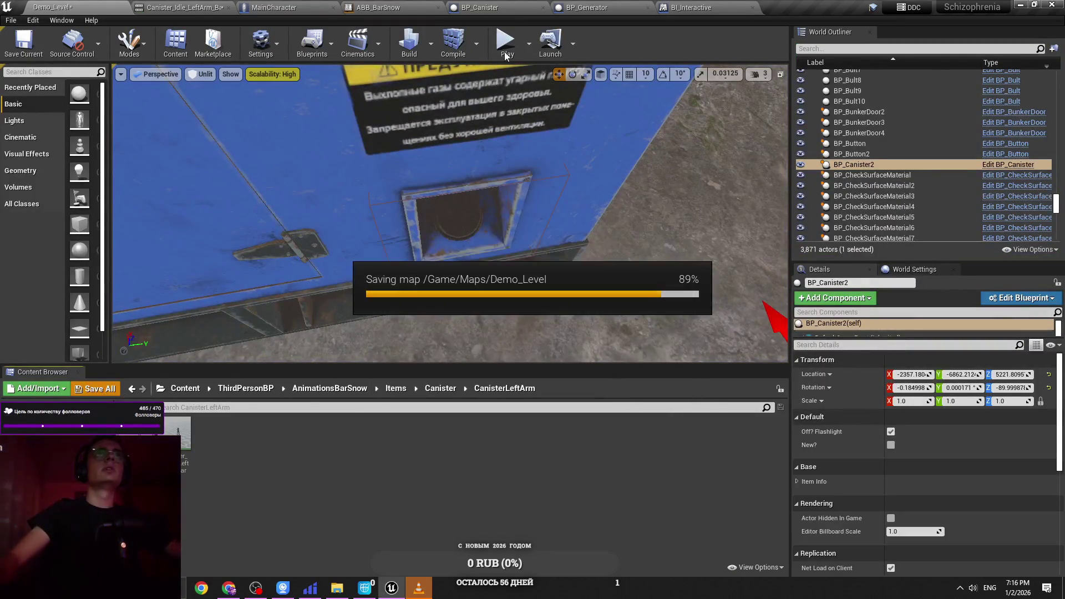
{"action": "left_click", "coordinate": [178, 5]}
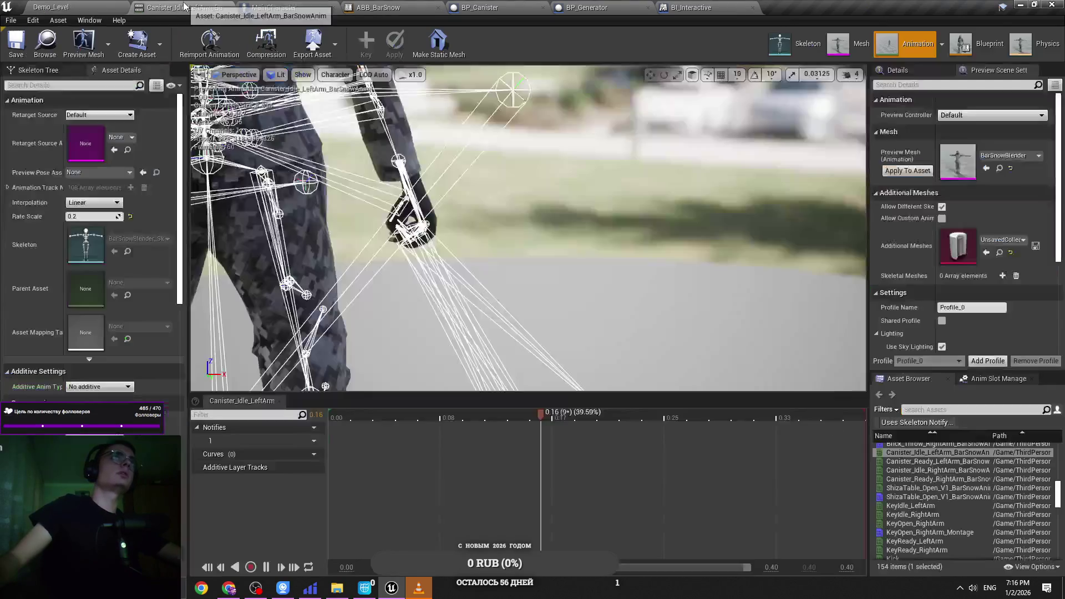
Step: Glance at the ABB_BarSnow animation blueprint, then return to MainCharacter's Event Graph
{"action": "left_click", "coordinate": [261, 7]}
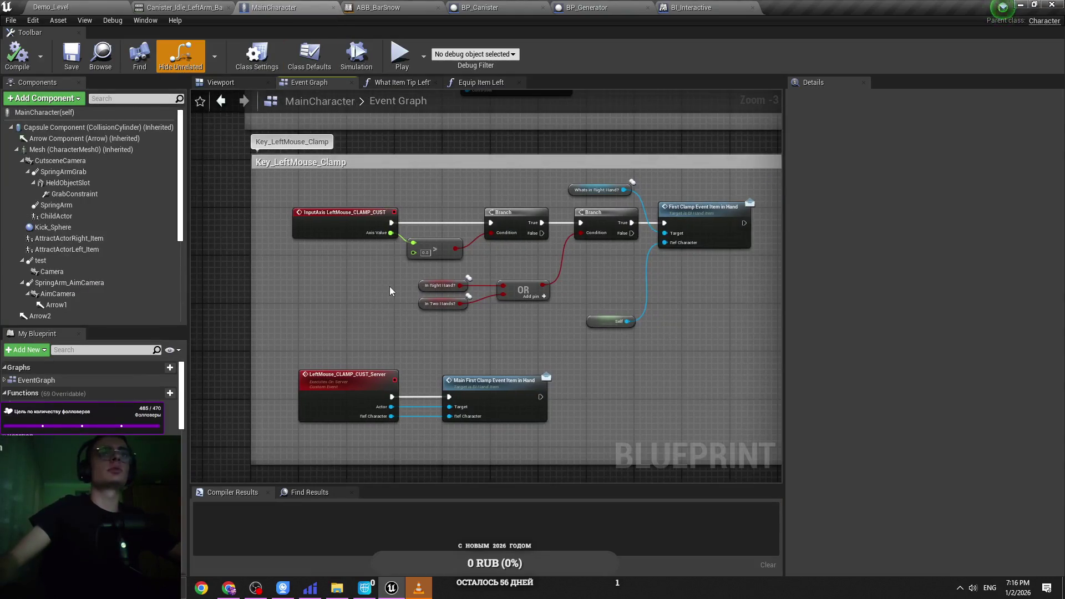
{"action": "left_click", "coordinate": [375, 6]}
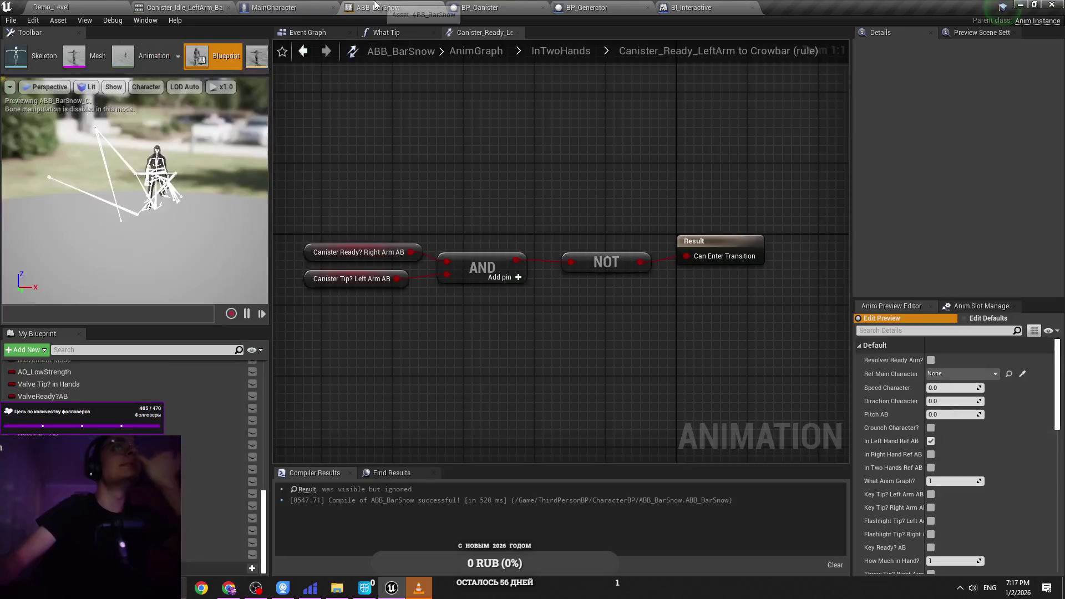
{"action": "left_click", "coordinate": [534, 6]}
{"action": "left_click", "coordinate": [297, 7]}
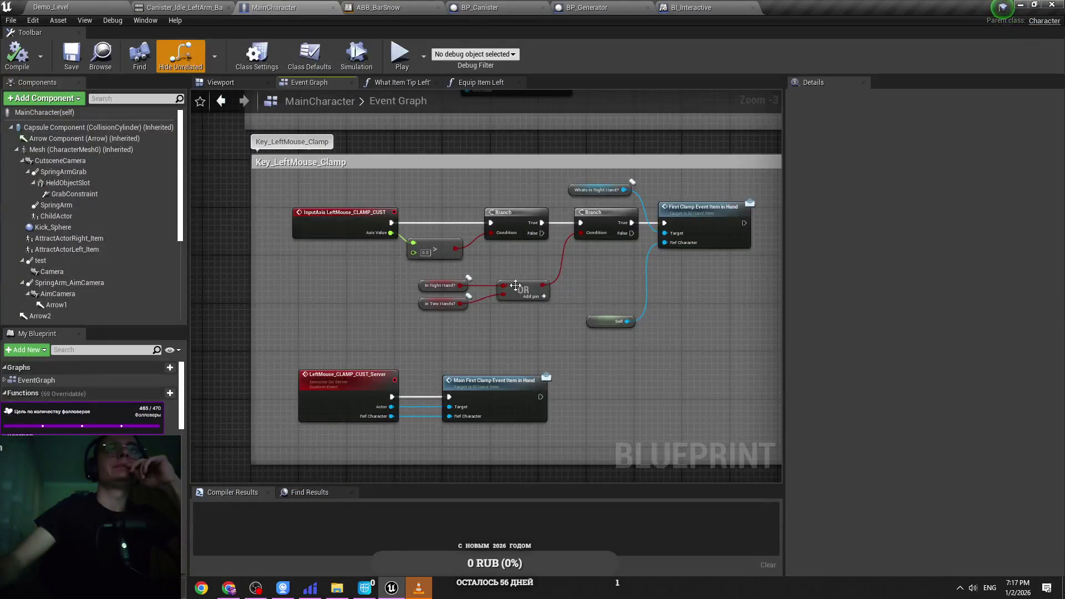
Step: Pan the Event Graph up to review the LeftMouse and MiddleMouse input groups
{"action": "scroll", "coordinate": [437, 272], "scroll_direction": "up", "scroll_amount": 3}
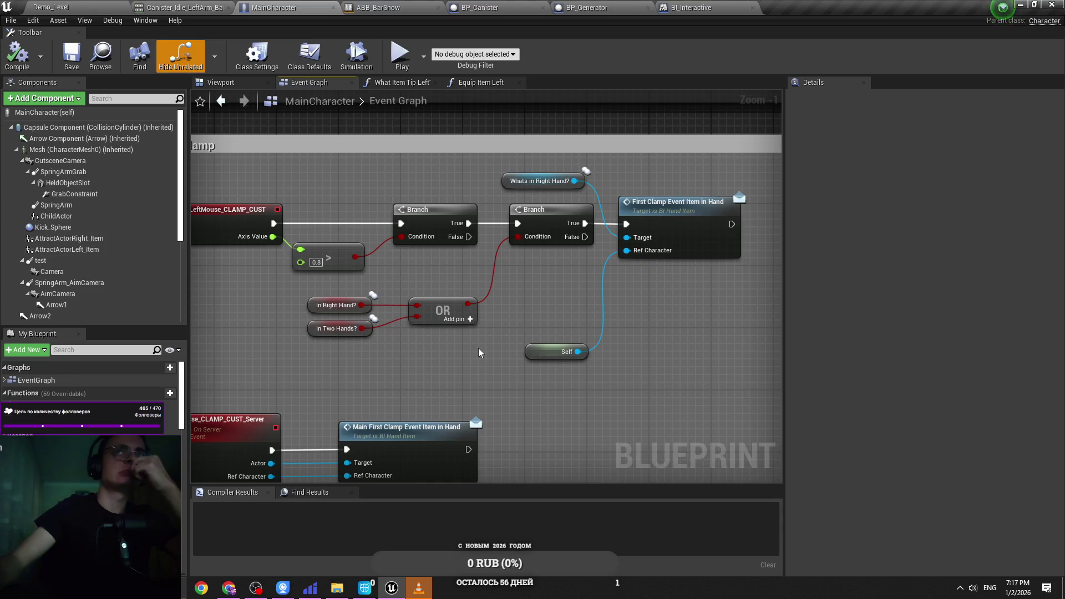
{"action": "scroll", "coordinate": [478, 351], "scroll_direction": "down", "scroll_amount": 4}
{"action": "scroll", "coordinate": [475, 354], "scroll_direction": "up", "scroll_amount": 1}
{"action": "scroll", "coordinate": [475, 366], "scroll_direction": "up", "scroll_amount": 1}
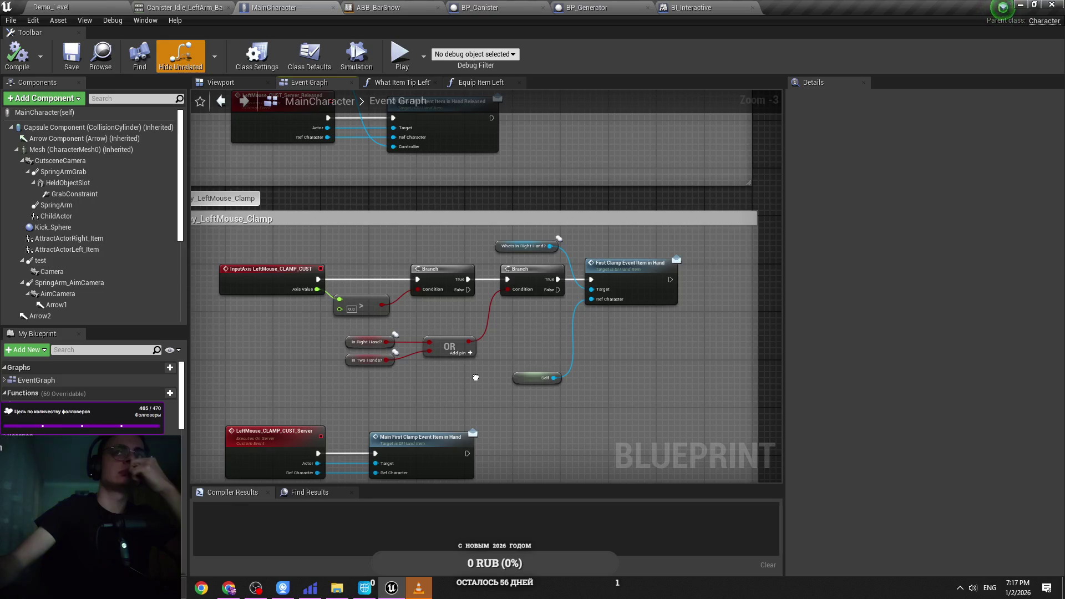
{"action": "left_click_drag", "start_coordinate": [476, 377], "coordinate": [429, 514]}
{"action": "left_click_drag", "start_coordinate": [438, 233], "coordinate": [433, 363]}
{"action": "left_click_drag", "start_coordinate": [488, 188], "coordinate": [480, 287]}
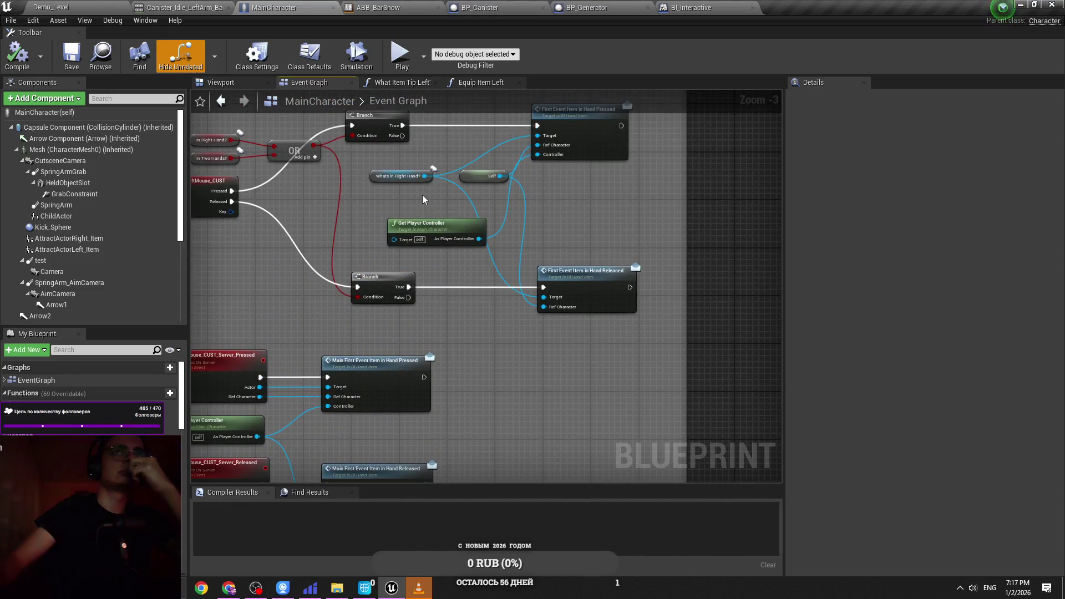
{"action": "left_click_drag", "start_coordinate": [421, 195], "coordinate": [495, 316]}
{"action": "scroll", "coordinate": [505, 430], "scroll_direction": "down", "scroll_amount": 1}
{"action": "scroll", "coordinate": [651, 244], "scroll_direction": "up", "scroll_amount": 1}
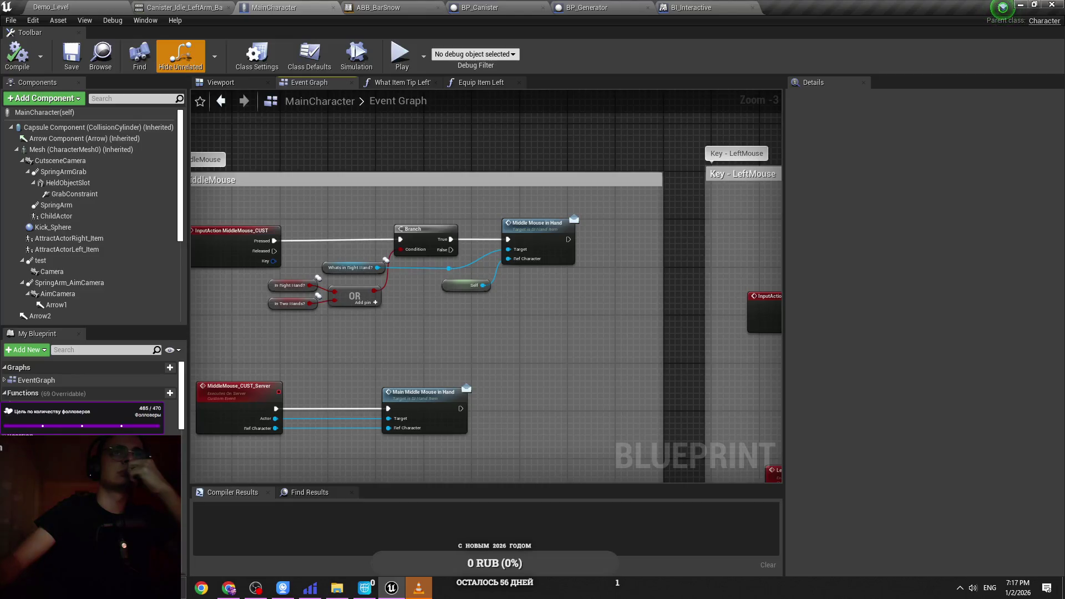
{"action": "scroll", "coordinate": [651, 244], "scroll_direction": "down", "scroll_amount": 4}
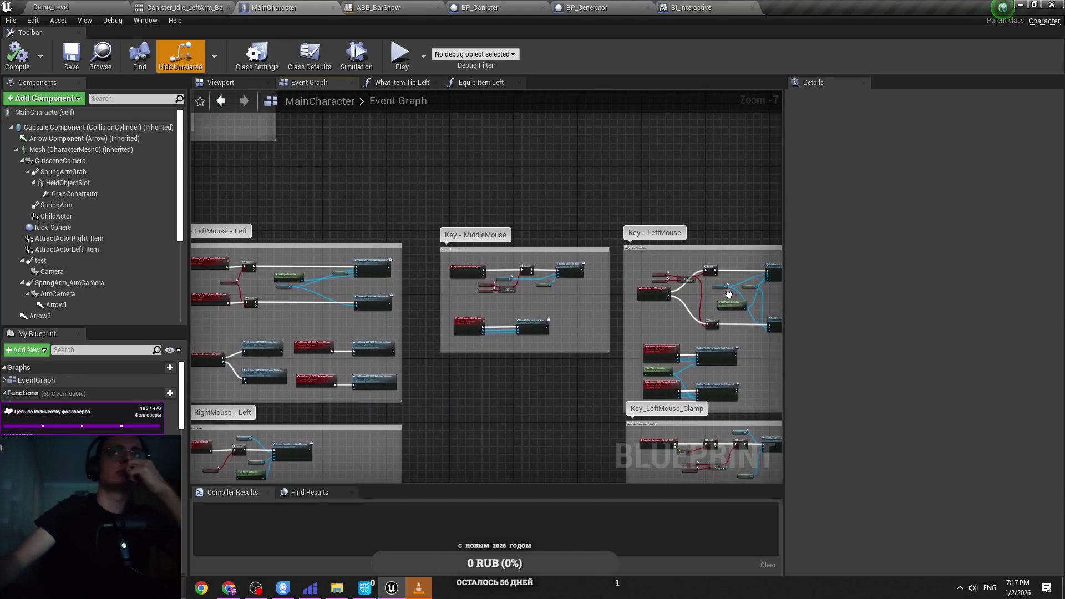
Step: Pan across the RightMouse, Key_R and LeftMouse groups to the First Event Item nodes
{"action": "left_click_drag", "start_coordinate": [730, 295], "coordinate": [494, 280]}
{"action": "scroll", "coordinate": [504, 281], "scroll_direction": "up", "scroll_amount": 3}
{"action": "scroll", "coordinate": [505, 280], "scroll_direction": "down", "scroll_amount": 4}
{"action": "mouse_move", "coordinate": [264, 260]}
{"action": "left_mouse_down"}
{"action": "mouse_move", "coordinate": [462, 107]}
{"action": "mouse_move", "coordinate": [628, 108]}
{"action": "mouse_move", "coordinate": [855, 147]}
{"action": "left_mouse_up"}
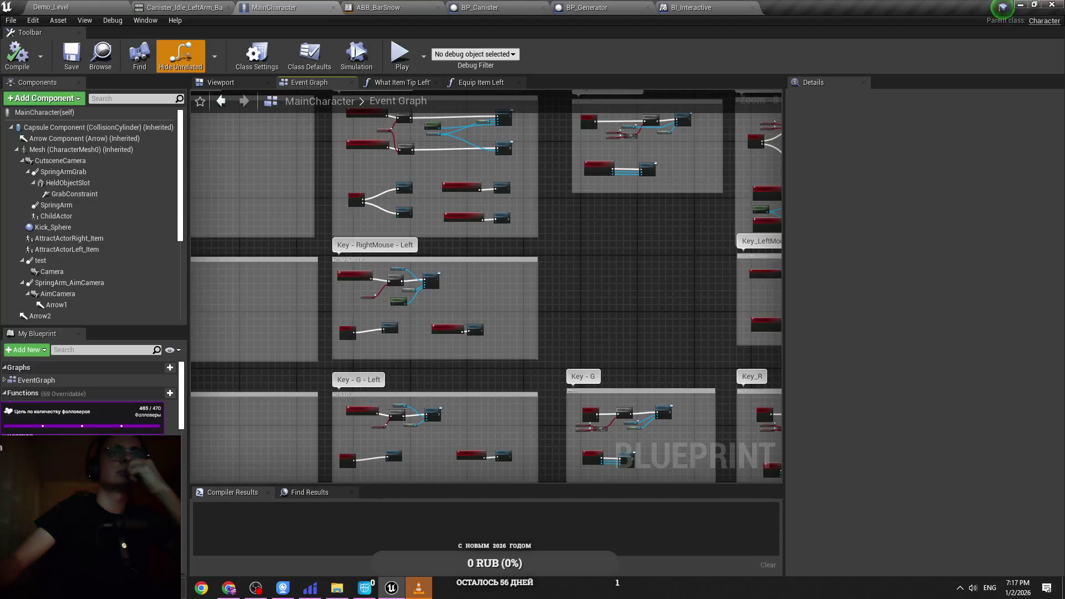
{"action": "left_click_drag", "start_coordinate": [672, 199], "coordinate": [480, 279]}
{"action": "scroll", "coordinate": [273, 210], "scroll_direction": "up", "scroll_amount": 6}
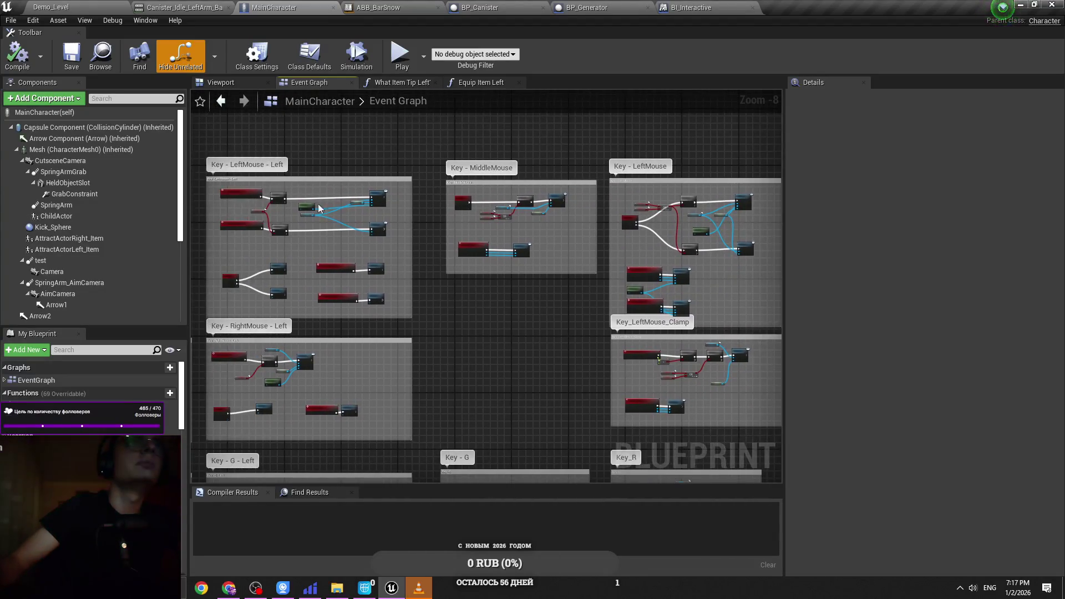
{"action": "scroll", "coordinate": [500, 271], "scroll_direction": "down", "scroll_amount": 1}
{"action": "mouse_move", "coordinate": [500, 270]}
{"action": "left_mouse_down"}
{"action": "mouse_move", "coordinate": [386, 235]}
{"action": "mouse_move", "coordinate": [461, 139]}
{"action": "mouse_move", "coordinate": [527, 332]}
{"action": "left_mouse_up"}
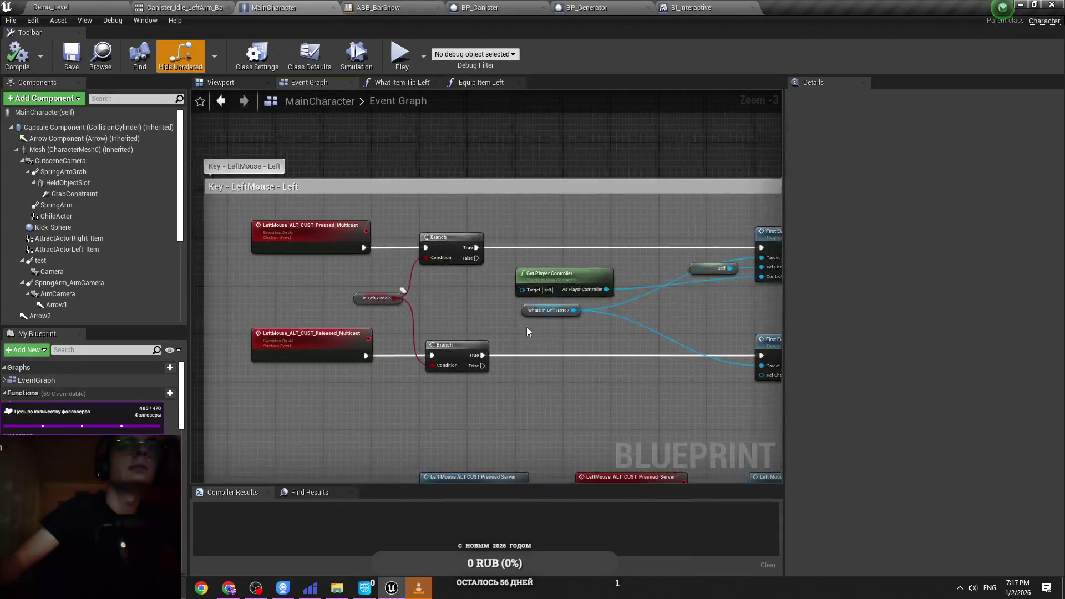
{"action": "scroll", "coordinate": [464, 307], "scroll_direction": "down", "scroll_amount": 3}
{"action": "scroll", "coordinate": [355, 331], "scroll_direction": "up", "scroll_amount": 3}
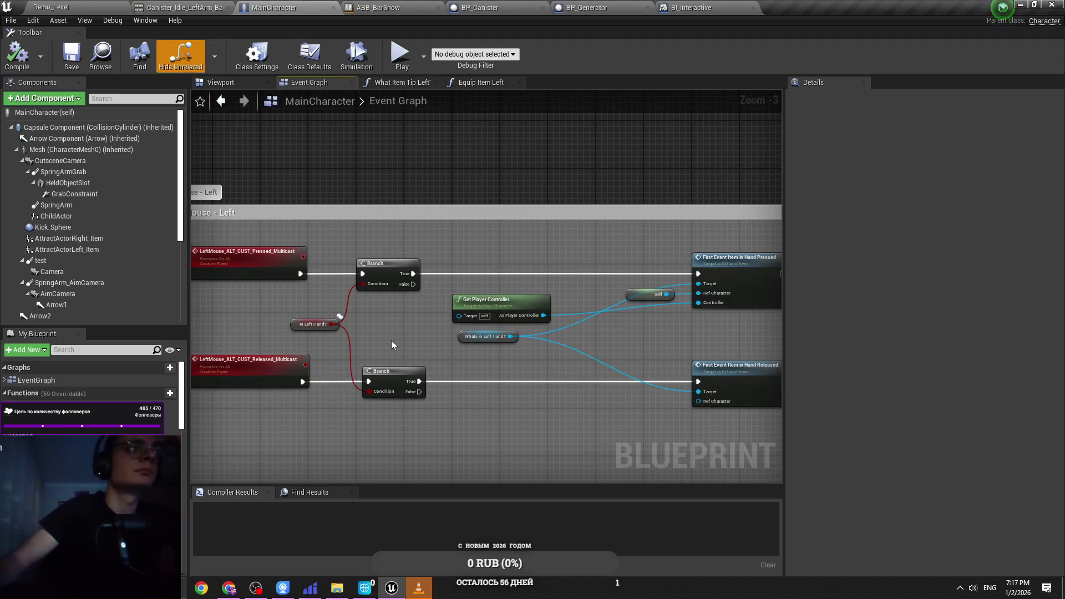
Step: Reposition the In Left Hand? getter and select the MiddleMouse group's OR node for reuse
{"action": "left_click", "coordinate": [326, 325]}
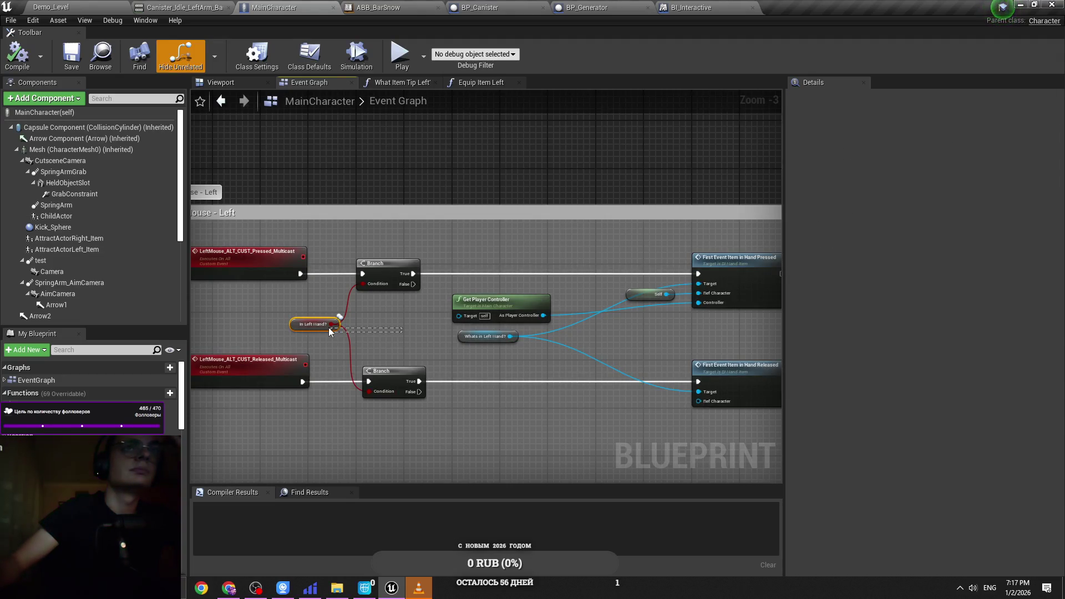
{"action": "left_click", "coordinate": [394, 341]}
{"action": "mouse_move", "coordinate": [333, 329]}
{"action": "left_mouse_down"}
{"action": "mouse_move", "coordinate": [333, 317]}
{"action": "mouse_move", "coordinate": [334, 336]}
{"action": "mouse_move", "coordinate": [279, 320]}
{"action": "left_mouse_up"}
{"action": "scroll", "coordinate": [285, 315], "scroll_direction": "up", "scroll_amount": 3}
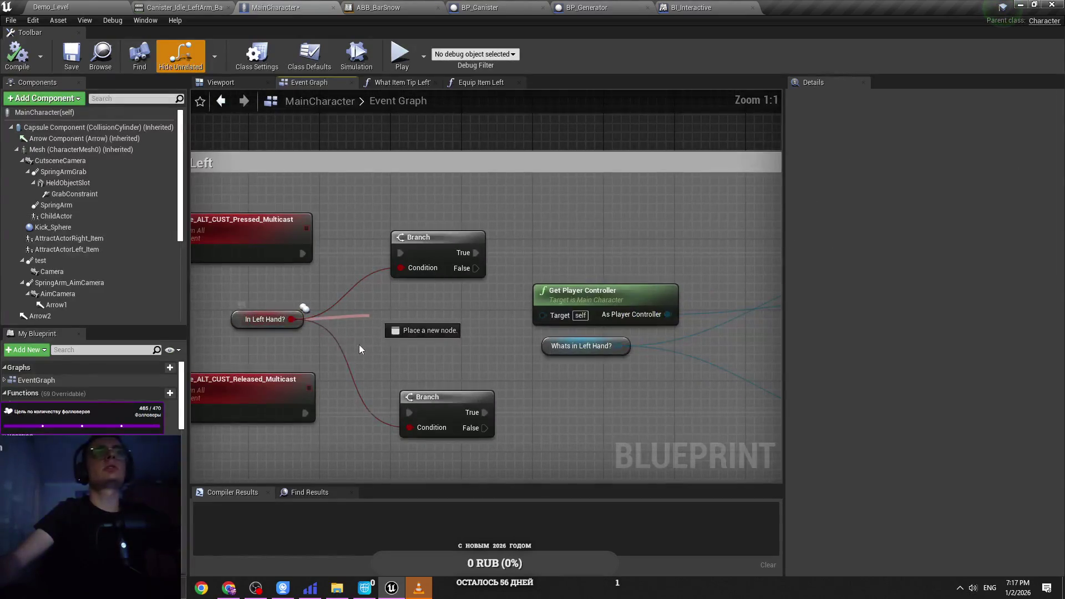
{"action": "scroll", "coordinate": [391, 327], "scroll_direction": "down", "scroll_amount": 4}
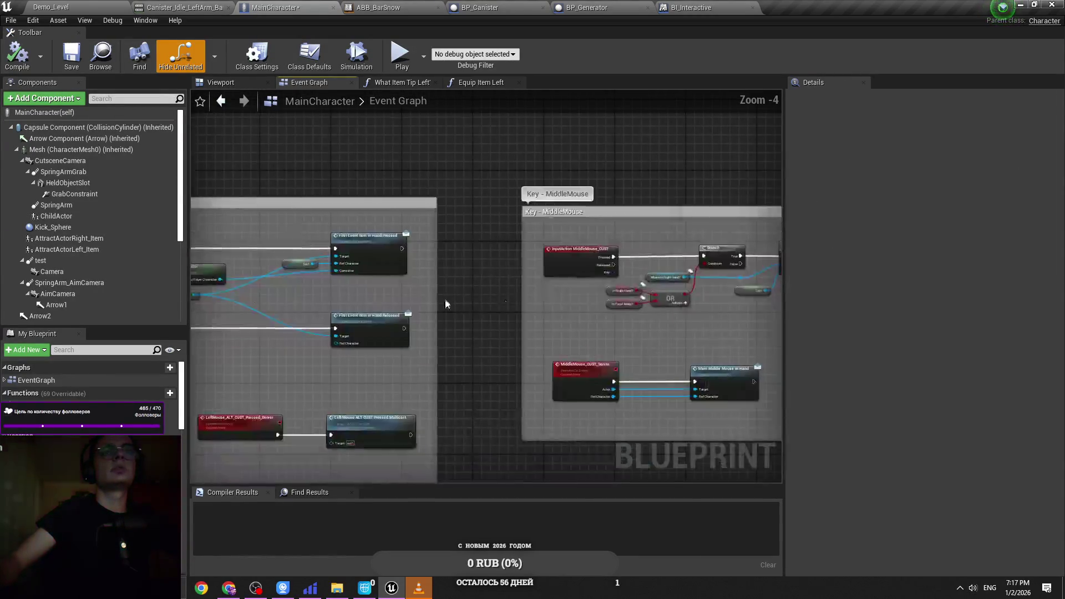
{"action": "scroll", "coordinate": [371, 303], "scroll_direction": "up", "scroll_amount": 3}
{"action": "left_click", "coordinate": [438, 285]}
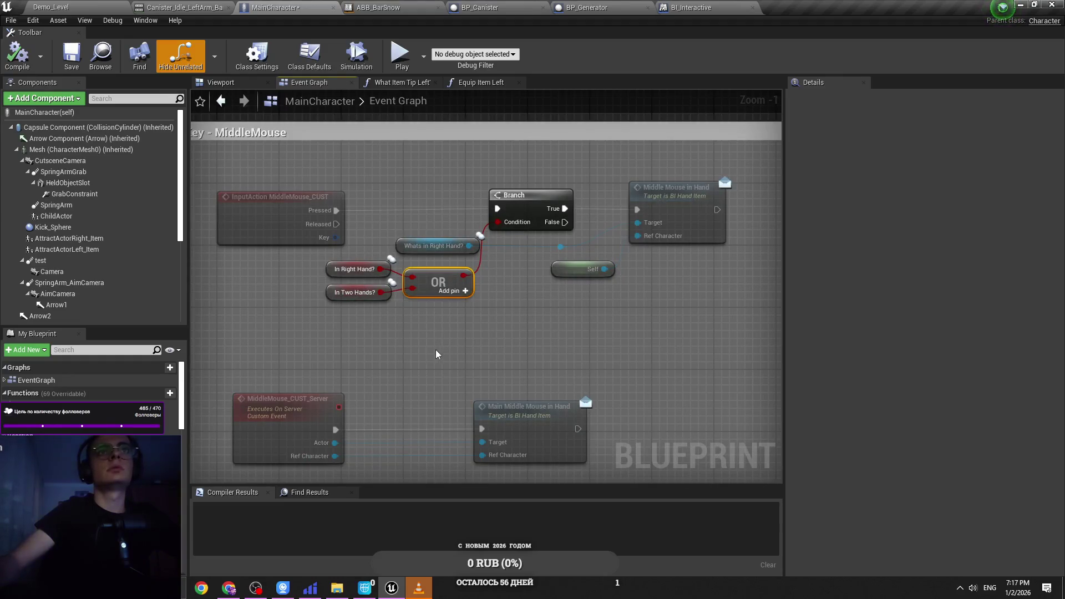
{"action": "scroll", "coordinate": [427, 339], "scroll_direction": "down", "scroll_amount": 4}
{"action": "scroll", "coordinate": [481, 303], "scroll_direction": "up", "scroll_amount": 4}
{"action": "left_click", "coordinate": [476, 315]}
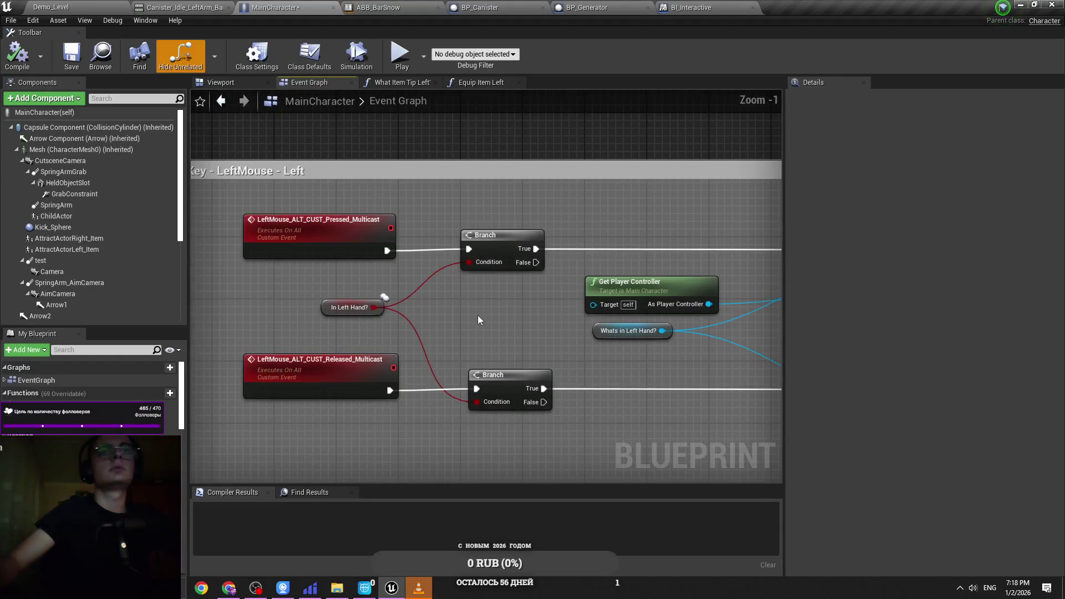
Step: Add an OR node and In Two Hands? getter, feeding In Left Hand? OR In Two Hands? into both Branches
{"action": "key", "text": "ctrl+v"}
{"action": "left_click", "coordinate": [395, 303]}
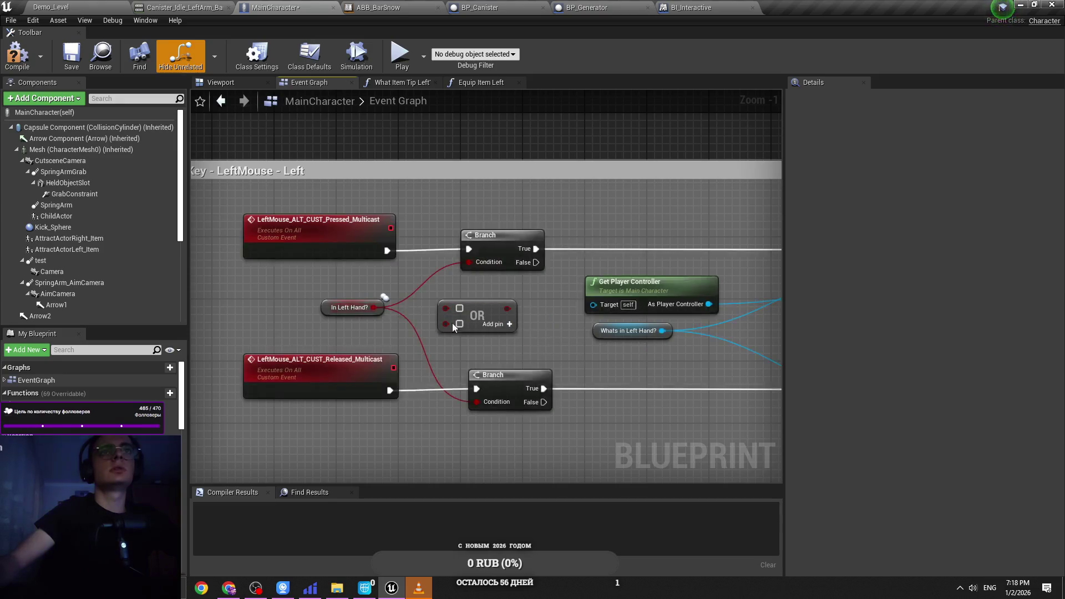
{"action": "scroll", "coordinate": [459, 314], "scroll_direction": "down", "scroll_amount": 4}
{"action": "scroll", "coordinate": [460, 314], "scroll_direction": "up", "scroll_amount": 4}
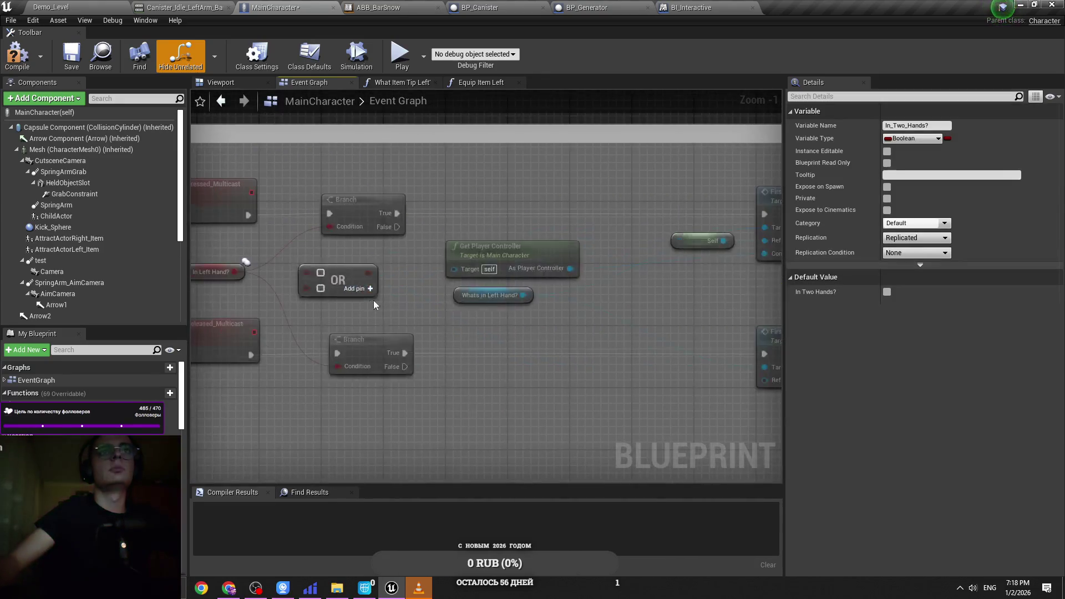
{"action": "key", "text": "ctrl+v"}
{"action": "left_click_drag", "start_coordinate": [408, 319], "coordinate": [486, 308]}
{"action": "left_click", "coordinate": [469, 326]}
{"action": "mouse_move", "coordinate": [391, 288]}
{"action": "left_mouse_down"}
{"action": "mouse_move", "coordinate": [527, 289]}
{"action": "mouse_move", "coordinate": [391, 288]}
{"action": "left_mouse_up"}
Step: Tidy the OR node and In Two Hands? getter into place beside the Branches
{"action": "left_click_drag", "start_coordinate": [494, 305], "coordinate": [455, 305]}
{"action": "left_click_drag", "start_coordinate": [375, 316], "coordinate": [359, 307]}
{"action": "mouse_move", "coordinate": [493, 319]}
{"action": "left_mouse_down"}
{"action": "mouse_move", "coordinate": [372, 282]}
{"action": "mouse_move", "coordinate": [383, 292]}
{"action": "left_mouse_up"}
{"action": "scroll", "coordinate": [446, 365], "scroll_direction": "down", "scroll_amount": 4}
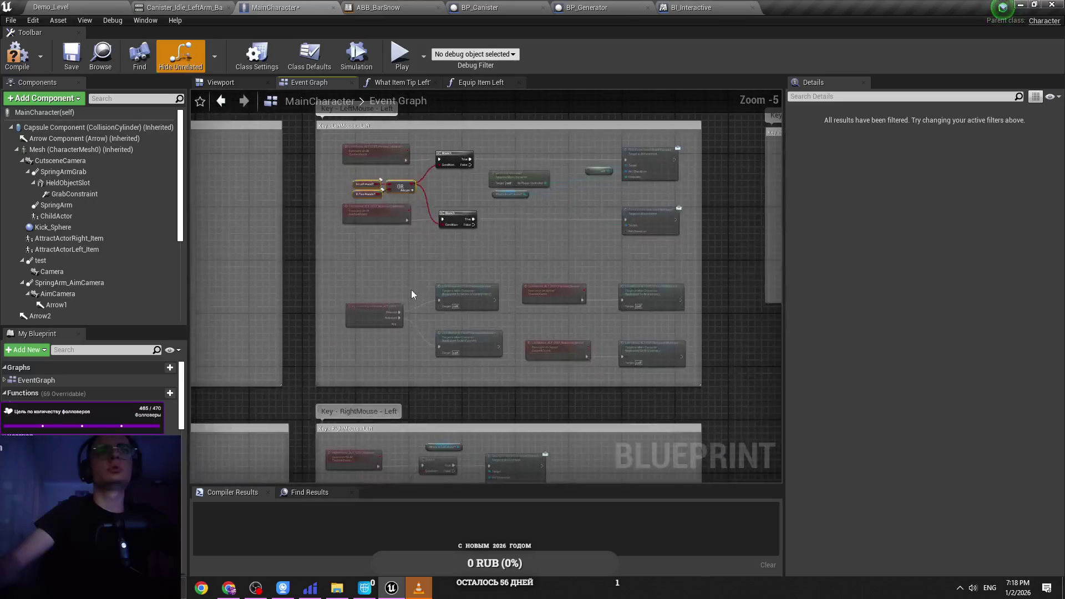
{"action": "scroll", "coordinate": [424, 332], "scroll_direction": "up", "scroll_amount": 3}
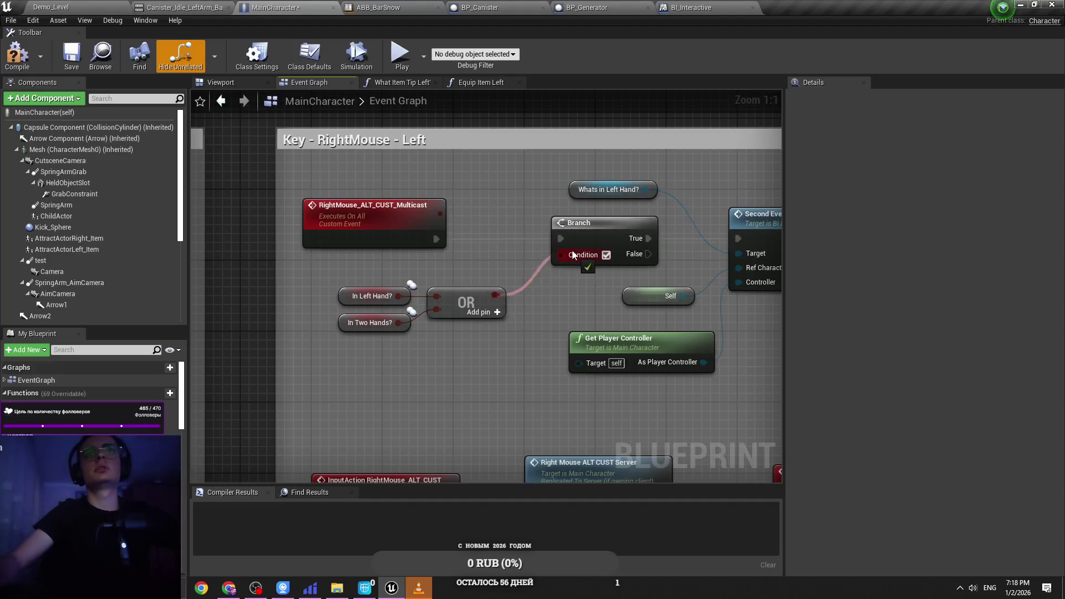
{"action": "scroll", "coordinate": [572, 255], "scroll_direction": "down", "scroll_amount": 2}
Step: Save the MainCharacter blueprint and all modified assets
{"action": "key", "text": "ctrl+s"}
{"action": "scroll", "coordinate": [507, 317], "scroll_direction": "down", "scroll_amount": 5}
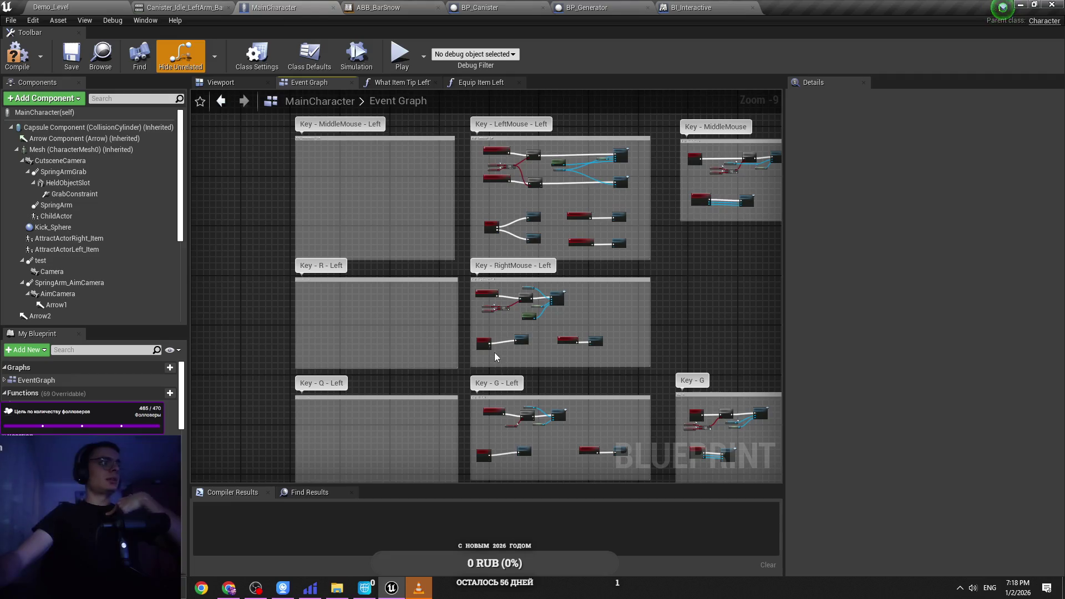
{"action": "scroll", "coordinate": [471, 287], "scroll_direction": "up", "scroll_amount": 6}
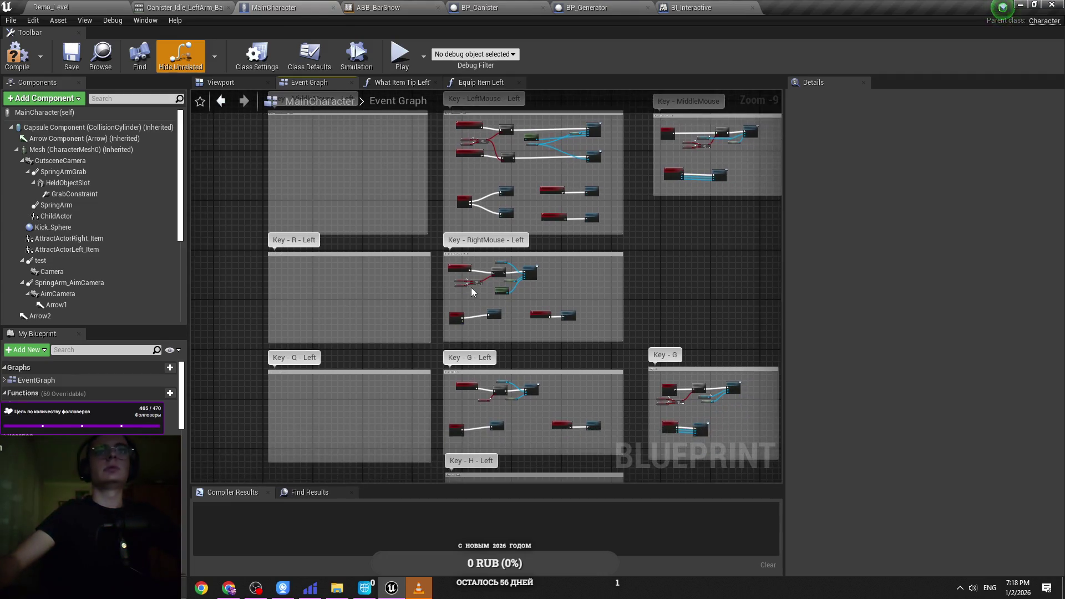
{"action": "left_click_drag", "start_coordinate": [467, 279], "coordinate": [414, 258]}
{"action": "key", "text": "ctrl+s"}
{"action": "left_click", "coordinate": [51, 6]}
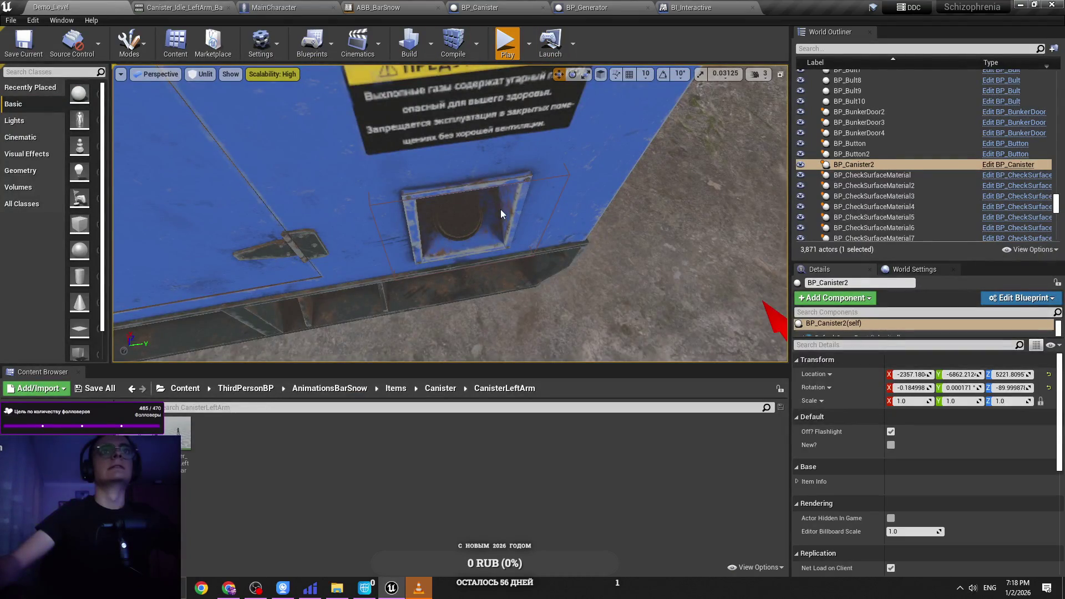
Step: Playtest Demo_Level, taking the canister into the left arm, then stop and close the message log
{"action": "key", "text": "alt+p"}
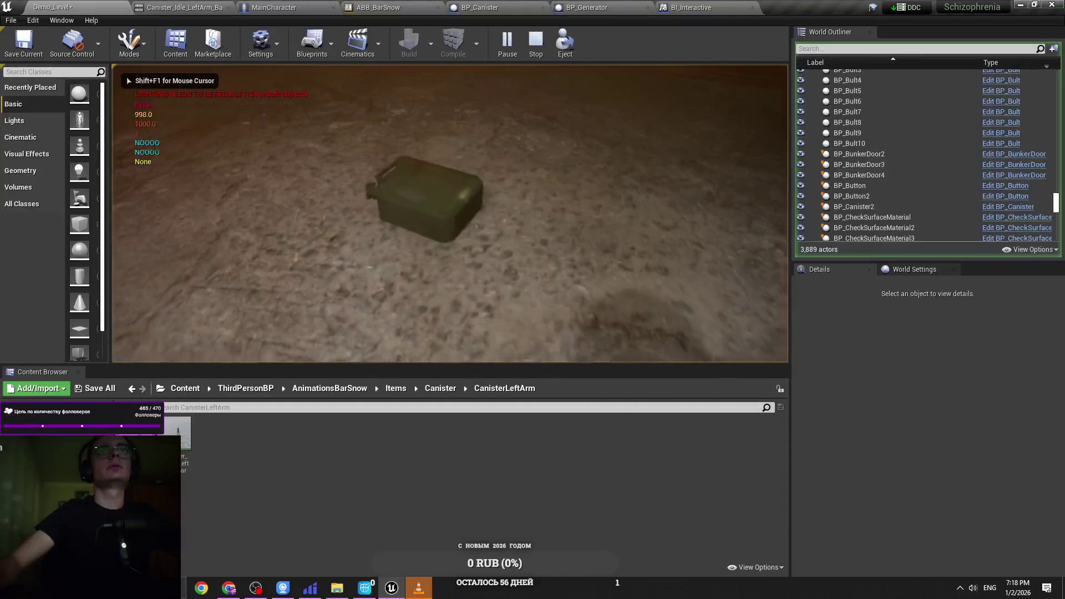
{"action": "key", "text": "e"}
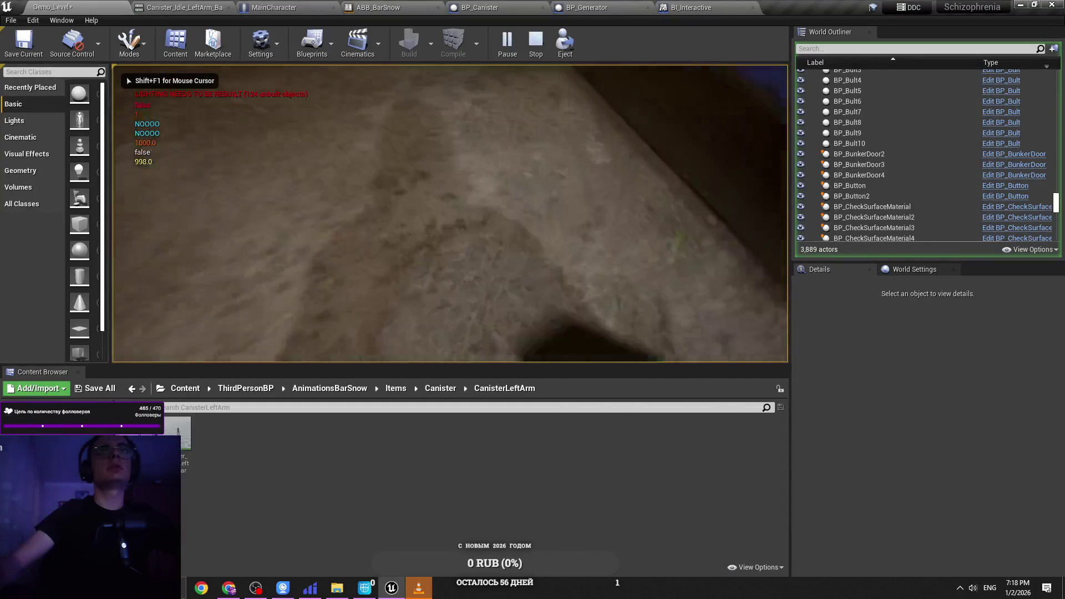
{"action": "key", "text": "shift+F1"}
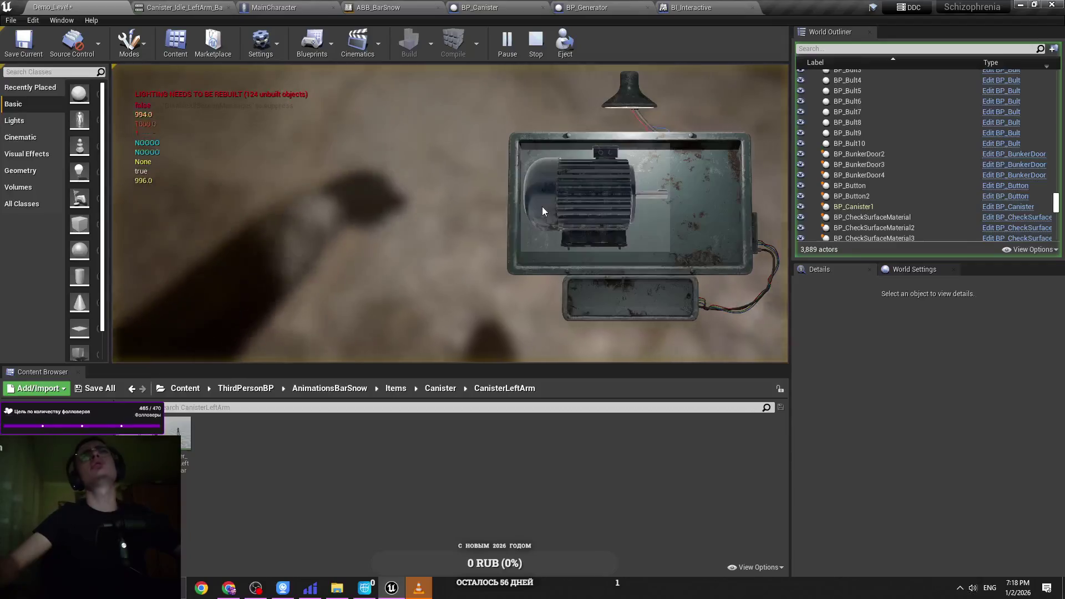
{"action": "left_click", "coordinate": [543, 211]}
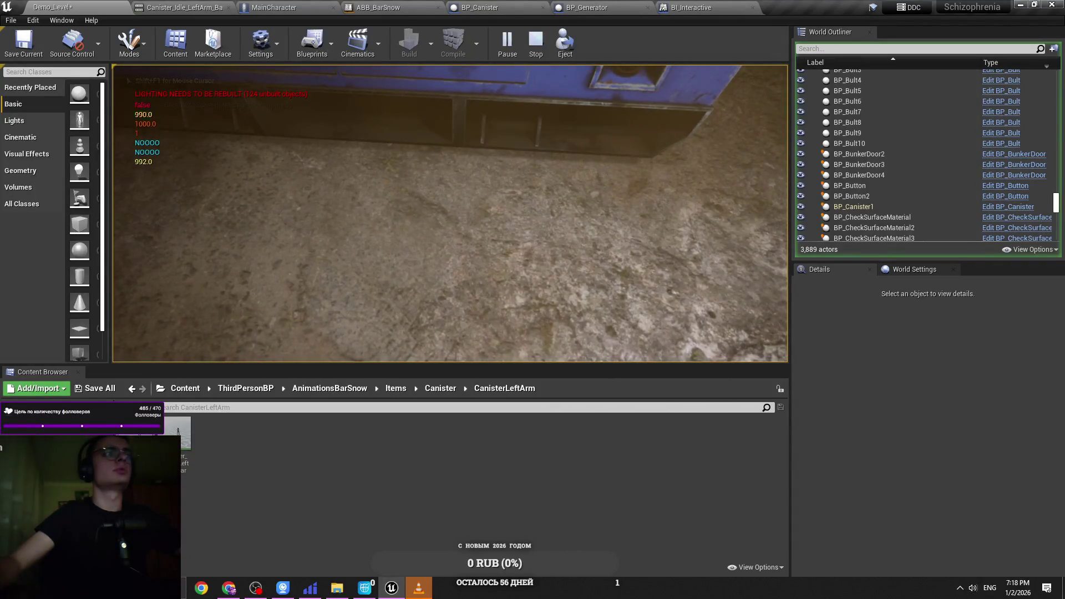
{"action": "key", "text": "e"}
{"action": "left_click", "coordinate": [661, 228]}
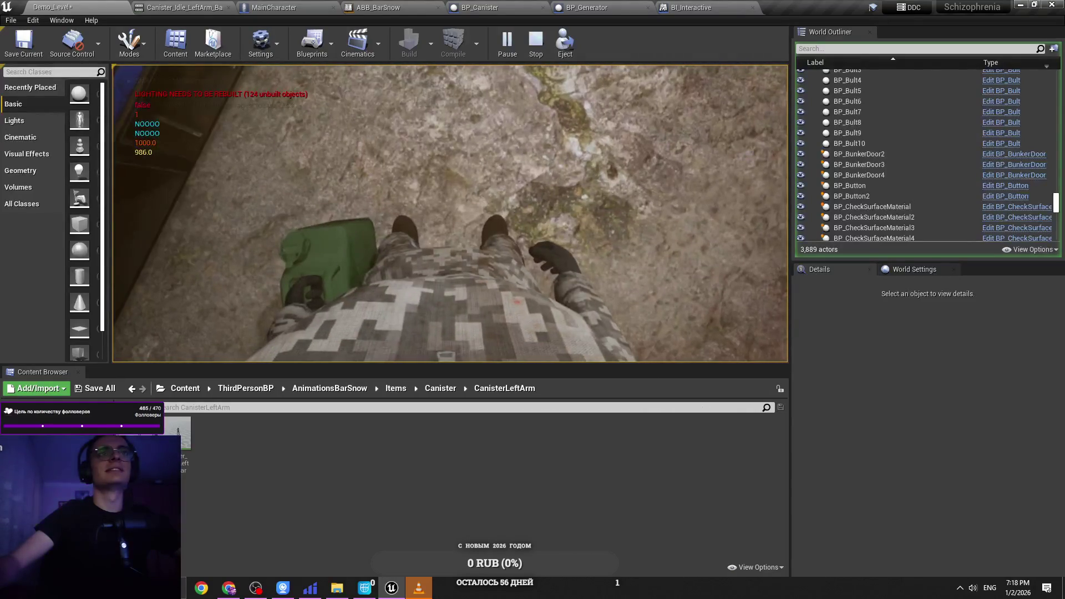
{"action": "key", "text": "Escape"}
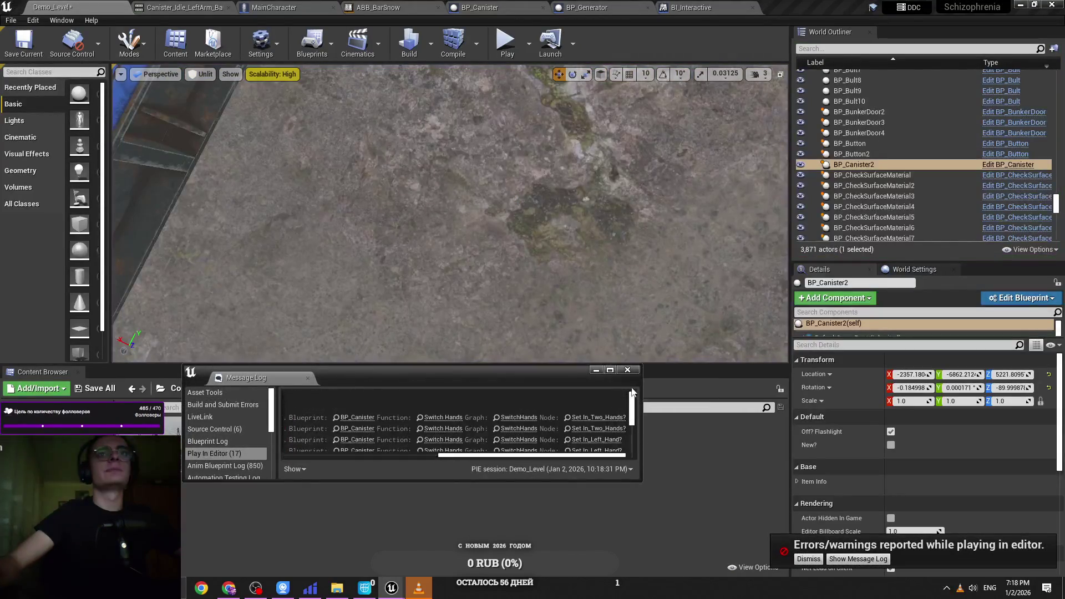
{"action": "left_click", "coordinate": [627, 370]}
Step: Pan MainCharacter's graph past the R, RightMouse, G and H sections to Key_LeftMouse_Clamp, then dismiss the play-errors notice
{"action": "left_click", "coordinate": [320, 6]}
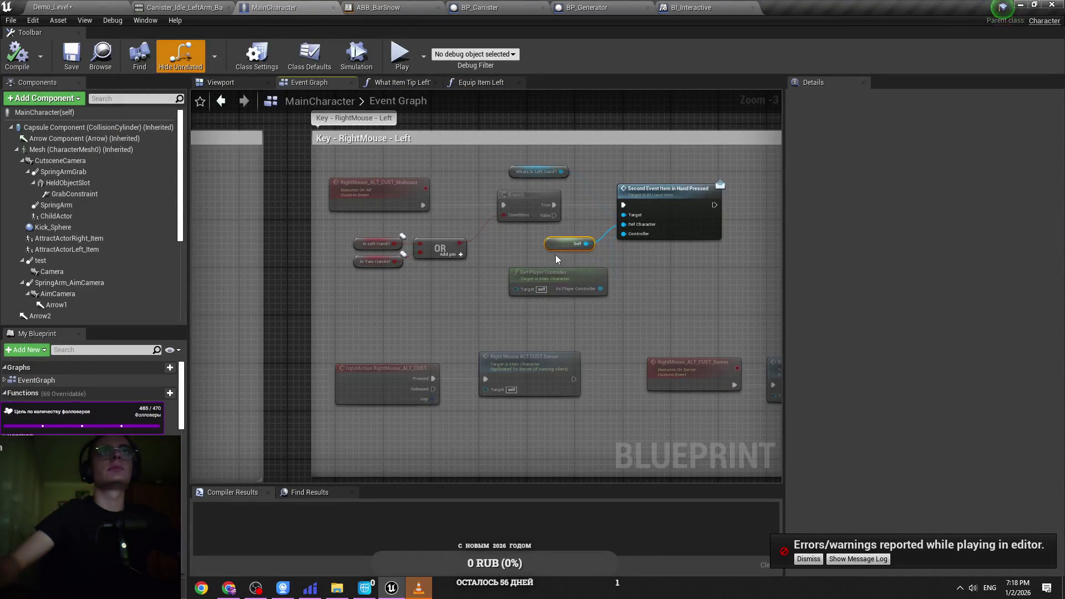
{"action": "scroll", "coordinate": [464, 136], "scroll_direction": "down", "scroll_amount": 4}
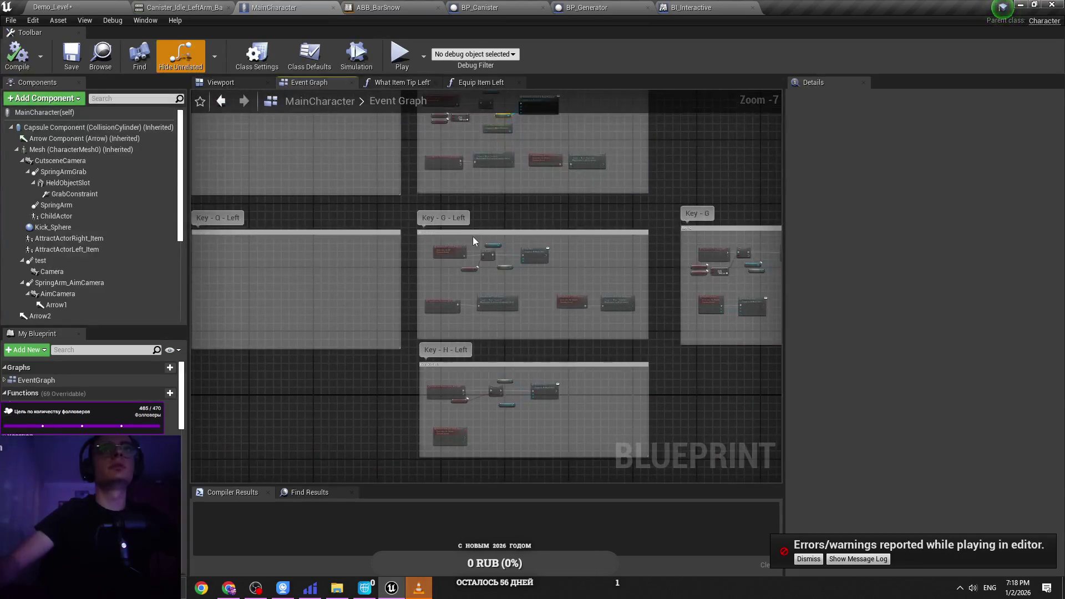
{"action": "mouse_move", "coordinate": [507, 220]}
{"action": "left_mouse_down"}
{"action": "mouse_move", "coordinate": [530, 376]}
{"action": "mouse_move", "coordinate": [470, 292]}
{"action": "left_mouse_up"}
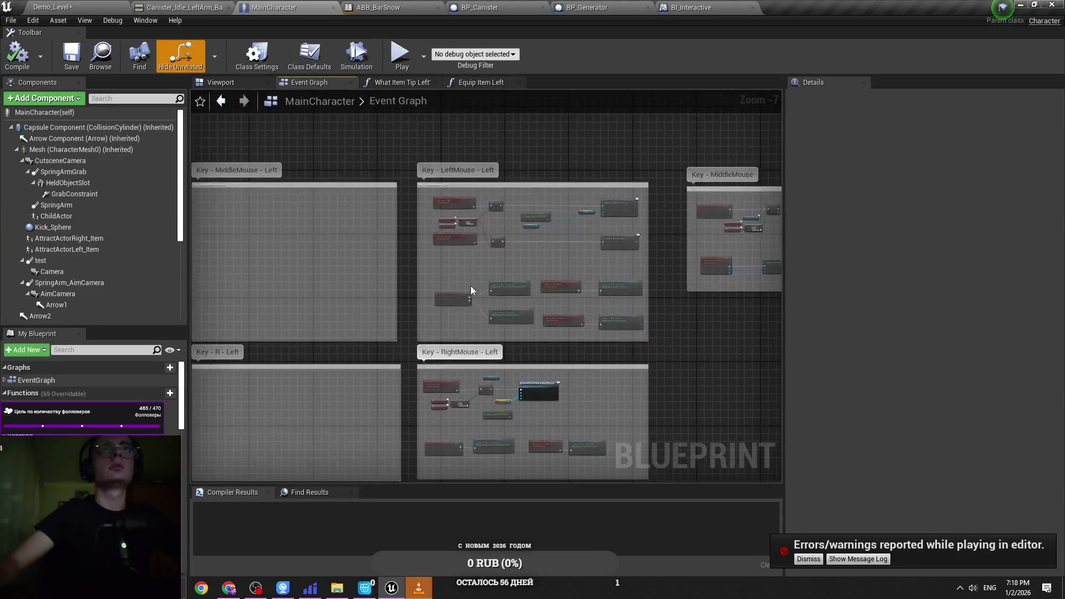
{"action": "scroll", "coordinate": [506, 218], "scroll_direction": "up", "scroll_amount": 4}
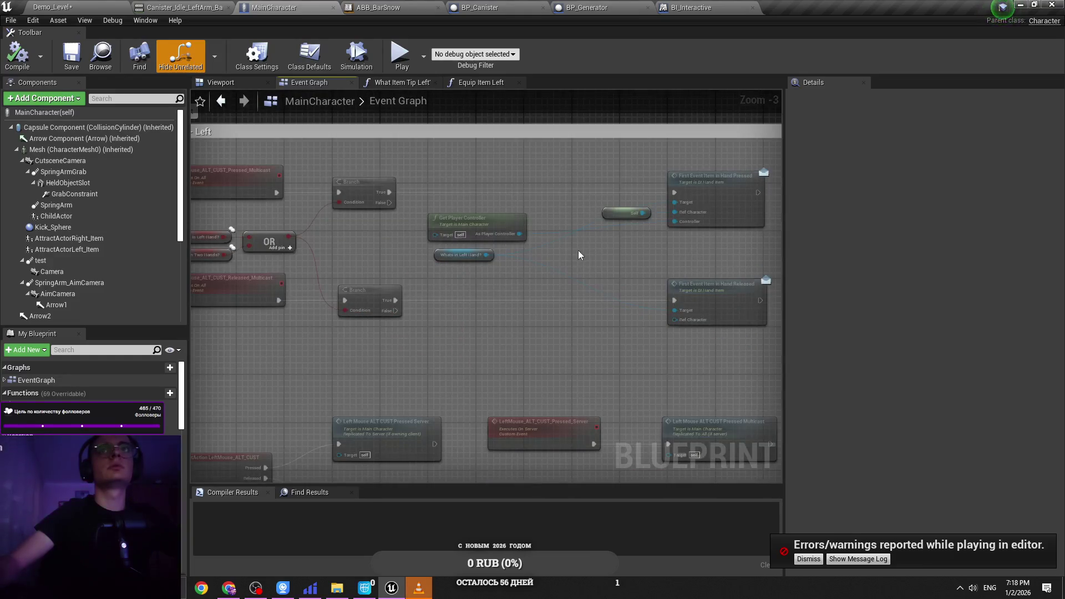
{"action": "scroll", "coordinate": [578, 255], "scroll_direction": "down", "scroll_amount": 4}
{"action": "mouse_move", "coordinate": [607, 184]}
{"action": "left_mouse_down"}
{"action": "mouse_move", "coordinate": [600, 23]}
{"action": "mouse_move", "coordinate": [506, 0]}
{"action": "left_mouse_up"}
{"action": "mouse_move", "coordinate": [463, 115]}
{"action": "left_mouse_down"}
{"action": "mouse_move", "coordinate": [286, 166]}
{"action": "mouse_move", "coordinate": [273, 200]}
{"action": "left_mouse_up"}
{"action": "scroll", "coordinate": [418, 261], "scroll_direction": "up", "scroll_amount": 6}
{"action": "mouse_move", "coordinate": [501, 423]}
{"action": "left_mouse_down"}
{"action": "mouse_move", "coordinate": [454, 347]}
{"action": "mouse_move", "coordinate": [414, 238]}
{"action": "left_mouse_up"}
{"action": "scroll", "coordinate": [454, 348], "scroll_direction": "down", "scroll_amount": 1}
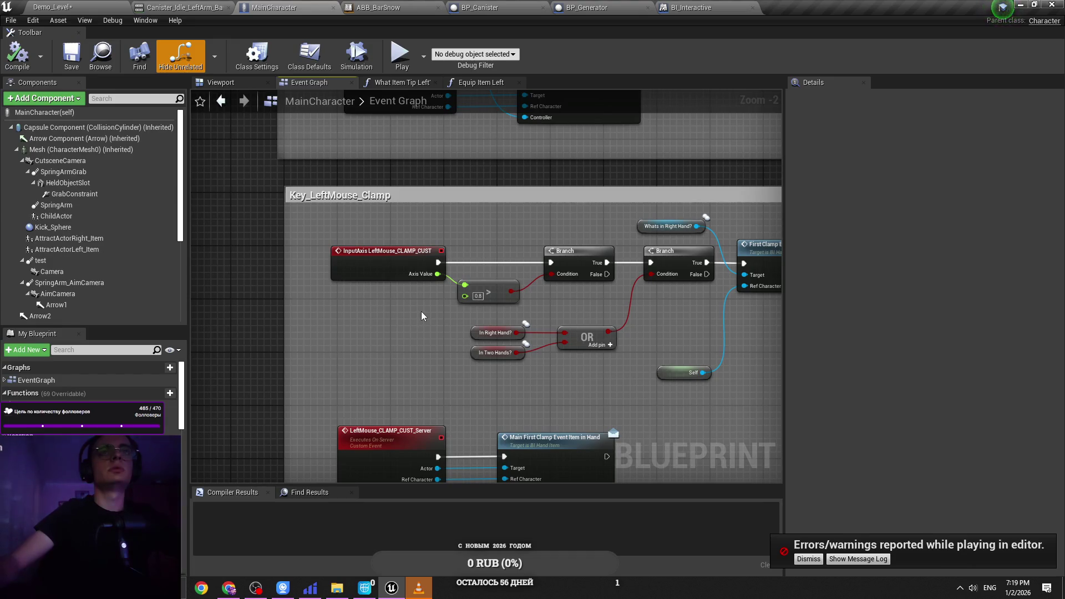
{"action": "left_click", "coordinate": [801, 558]}
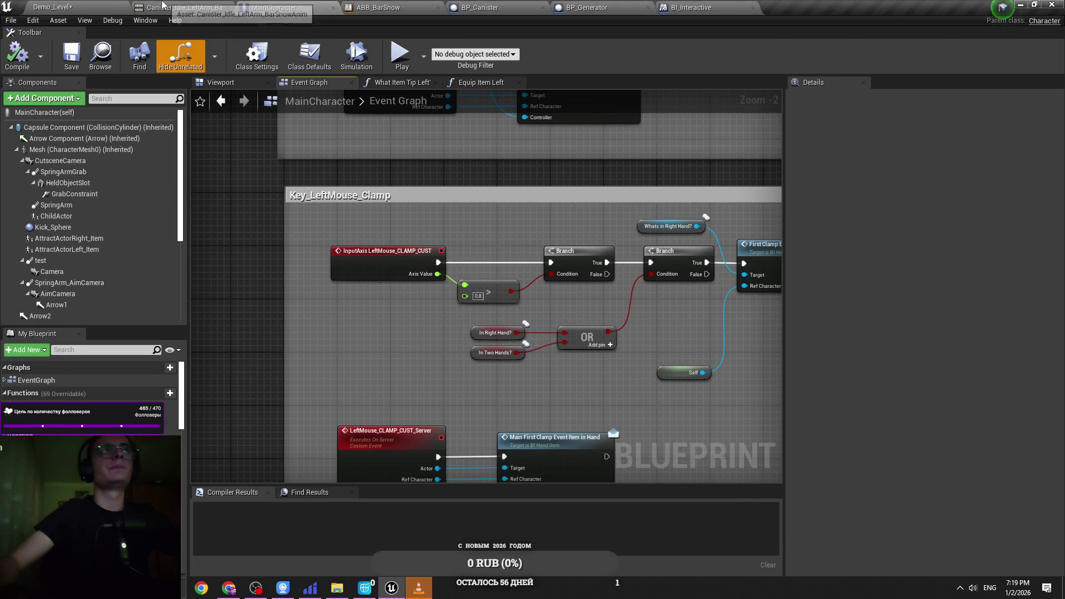
Step: Open the BI_HandItem interface from Content > BP > BI and add a new function
{"action": "left_click", "coordinate": [56, 7]}
{"action": "left_click", "coordinate": [184, 388]}
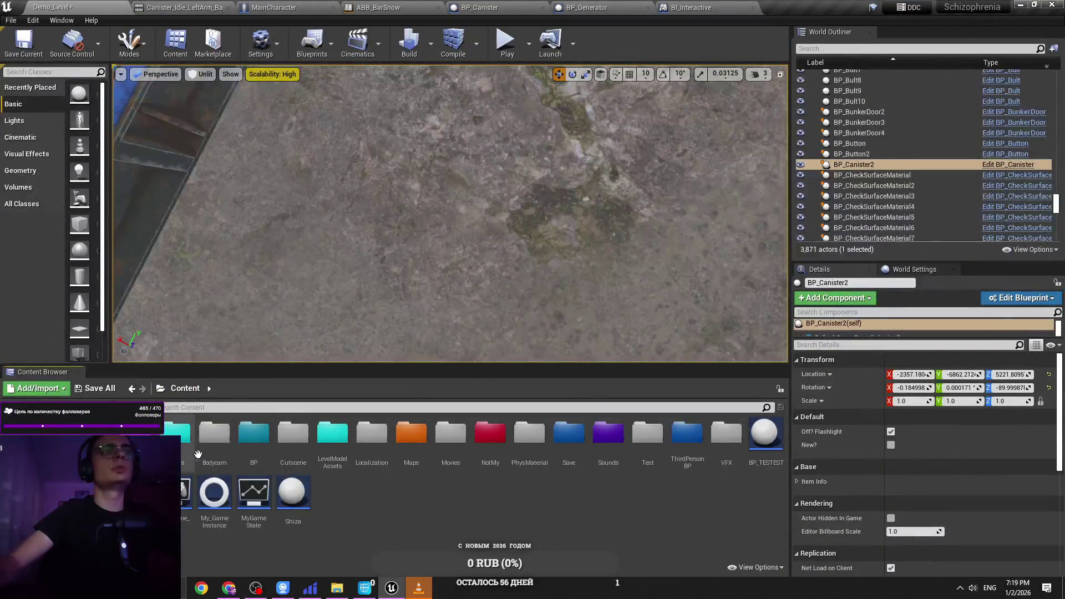
{"action": "double_click", "coordinate": [254, 436]}
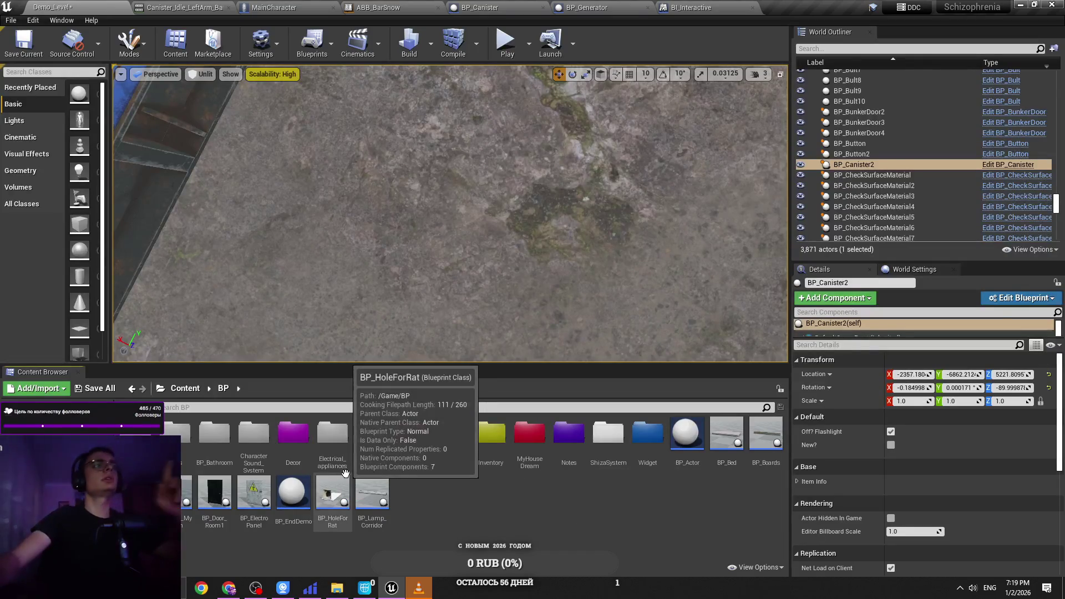
{"action": "key", "text": "alt+Left"}
{"action": "double_click", "coordinate": [268, 440]}
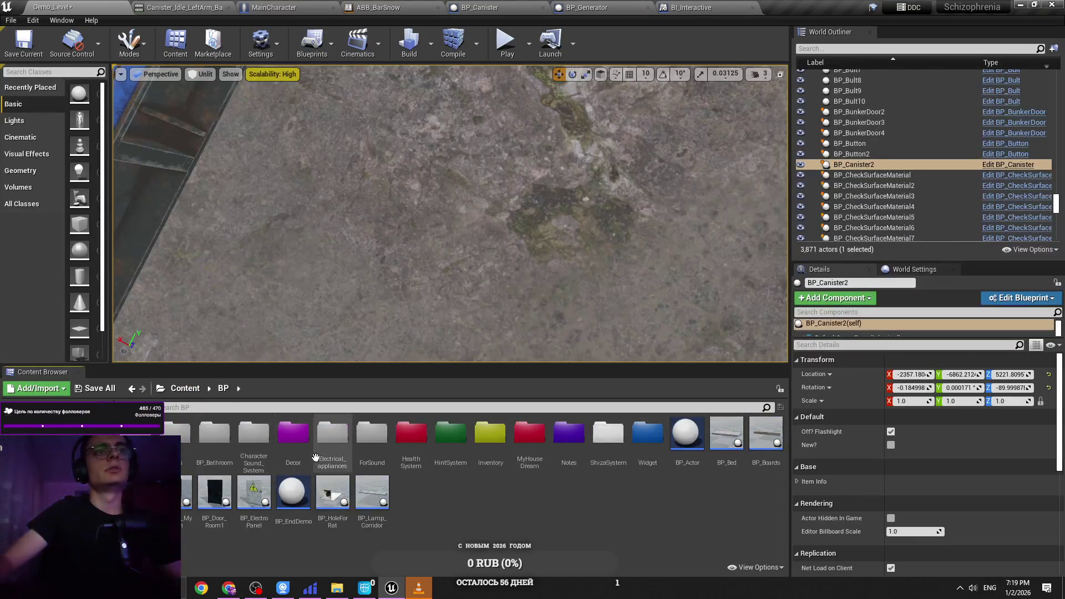
{"action": "double_click", "coordinate": [176, 433]}
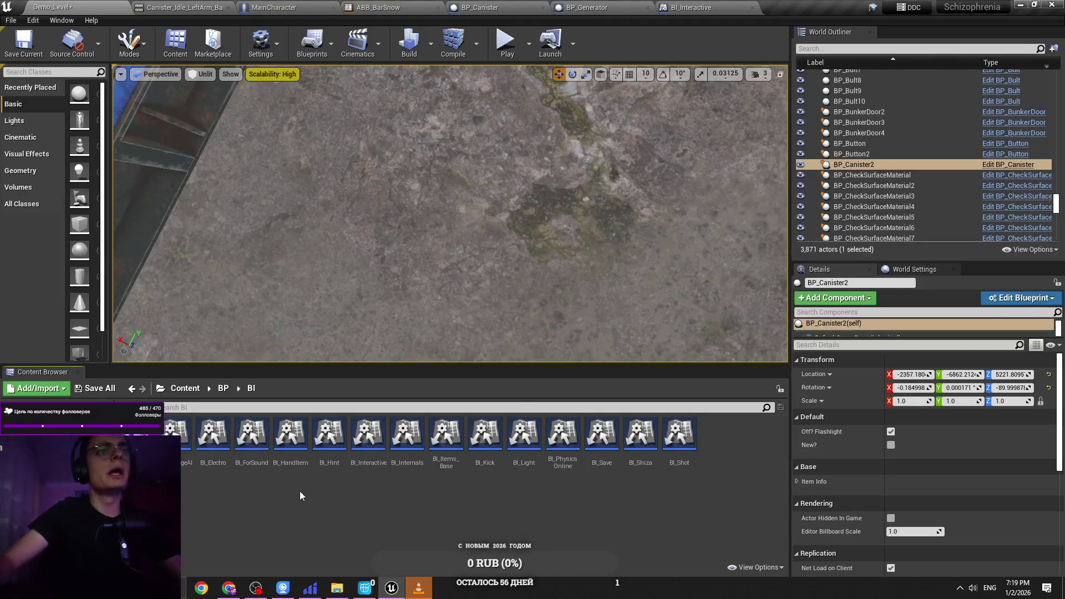
{"action": "double_click", "coordinate": [290, 435]}
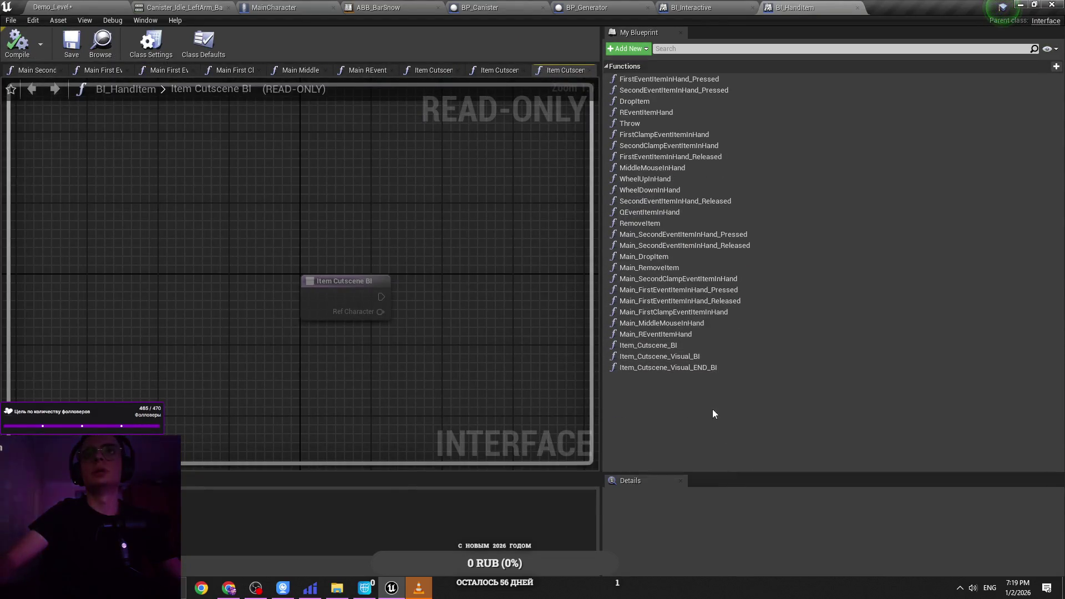
{"action": "left_click", "coordinate": [638, 50]}
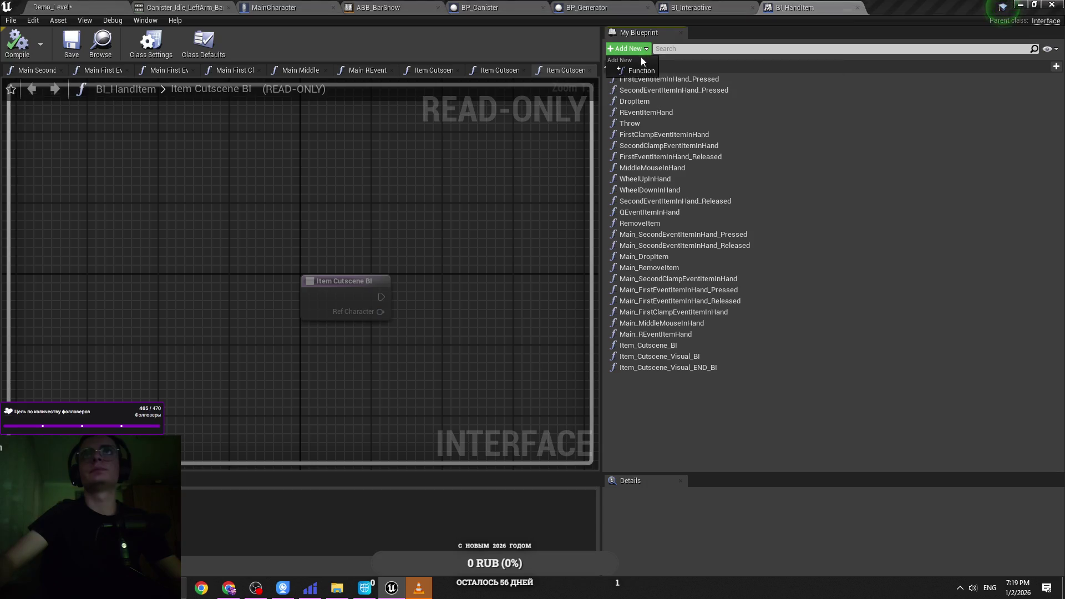
{"action": "left_click", "coordinate": [641, 55]}
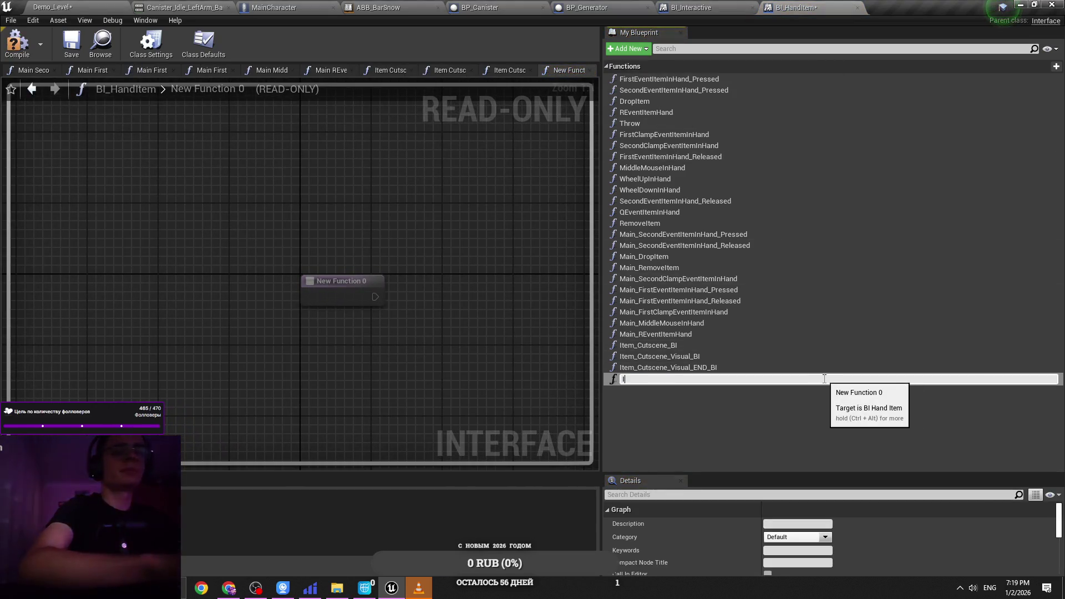
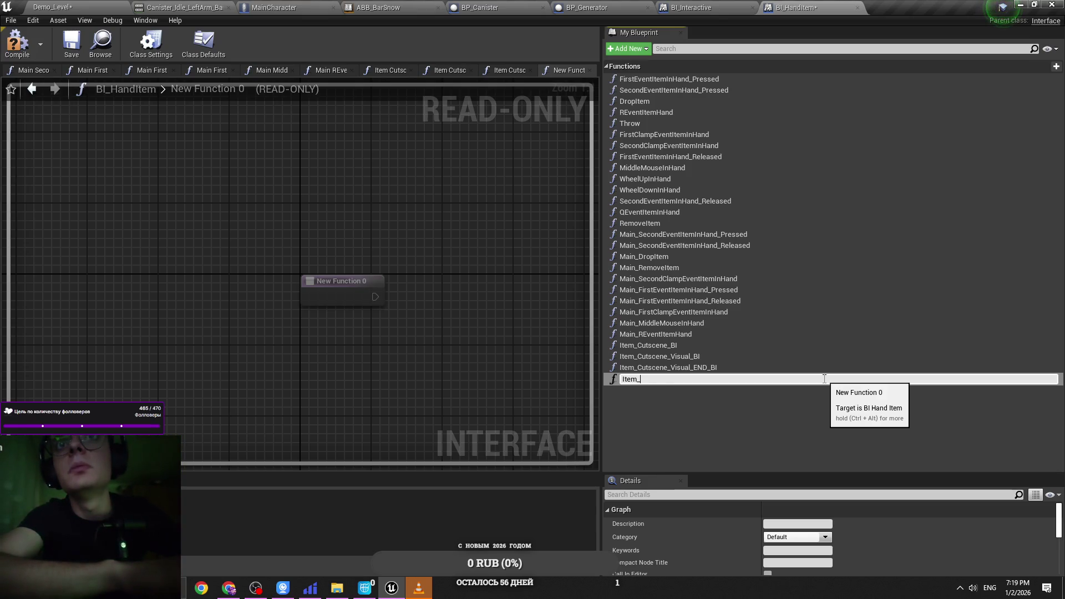
Step: Cancel the rename, delete NewFunction_0 from BI_HandItem, and go back to MainCharacter
{"action": "key", "text": "Escape"}
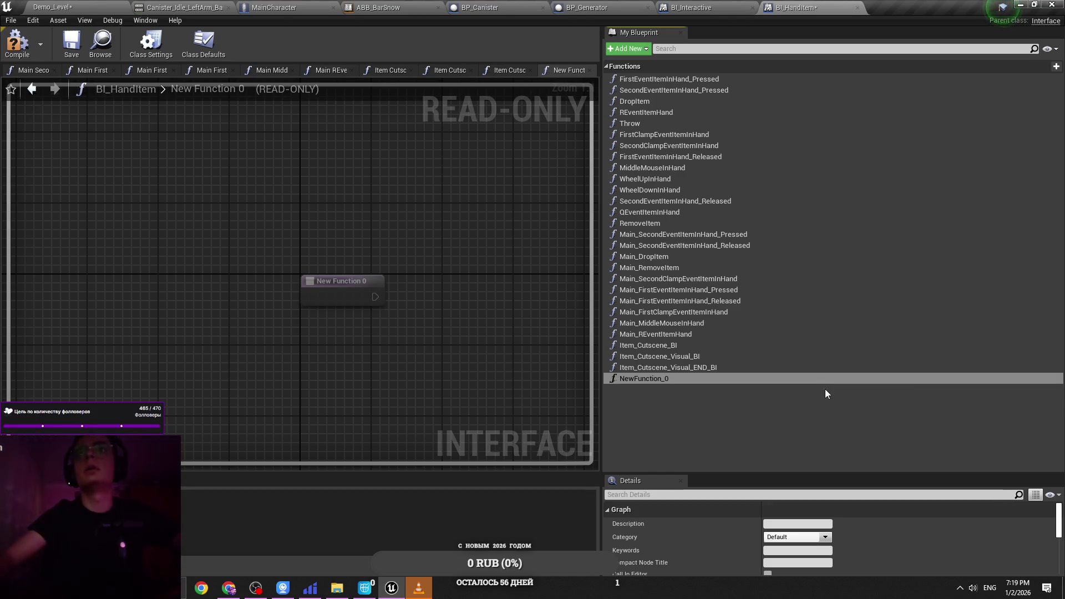
{"action": "key", "text": "Delete"}
{"action": "left_click", "coordinate": [274, 7]}
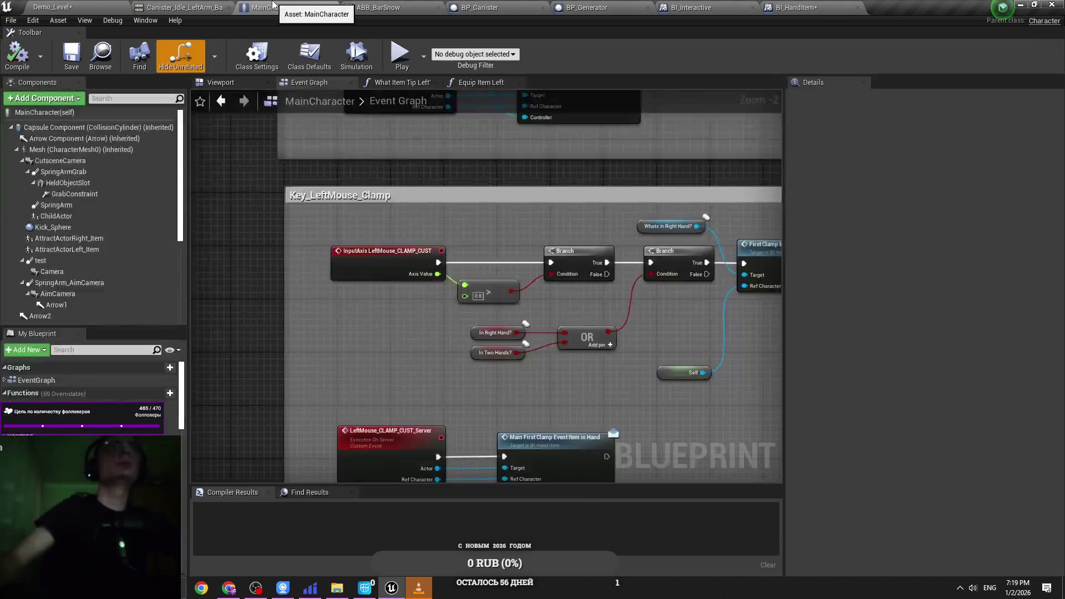
Step: Duplicate the Key_LeftMouse_Clamp nodes and place the copy beside the original
{"action": "scroll", "coordinate": [354, 216], "scroll_direction": "down", "scroll_amount": 2}
{"action": "key", "text": "ctrl+s"}
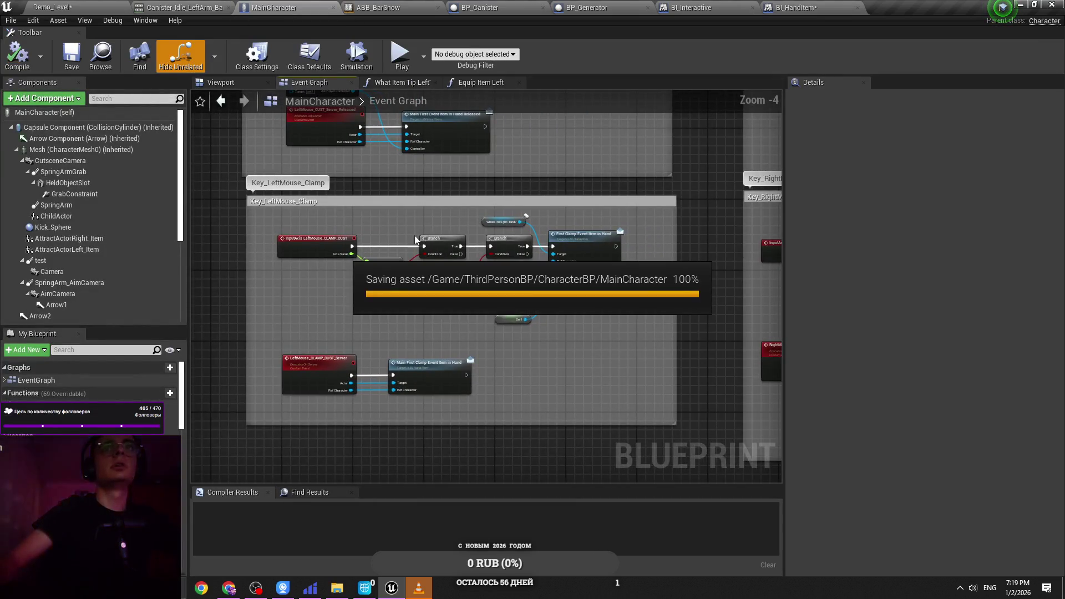
{"action": "scroll", "coordinate": [385, 218], "scroll_direction": "down", "scroll_amount": 5}
{"action": "scroll", "coordinate": [410, 230], "scroll_direction": "up", "scroll_amount": 2}
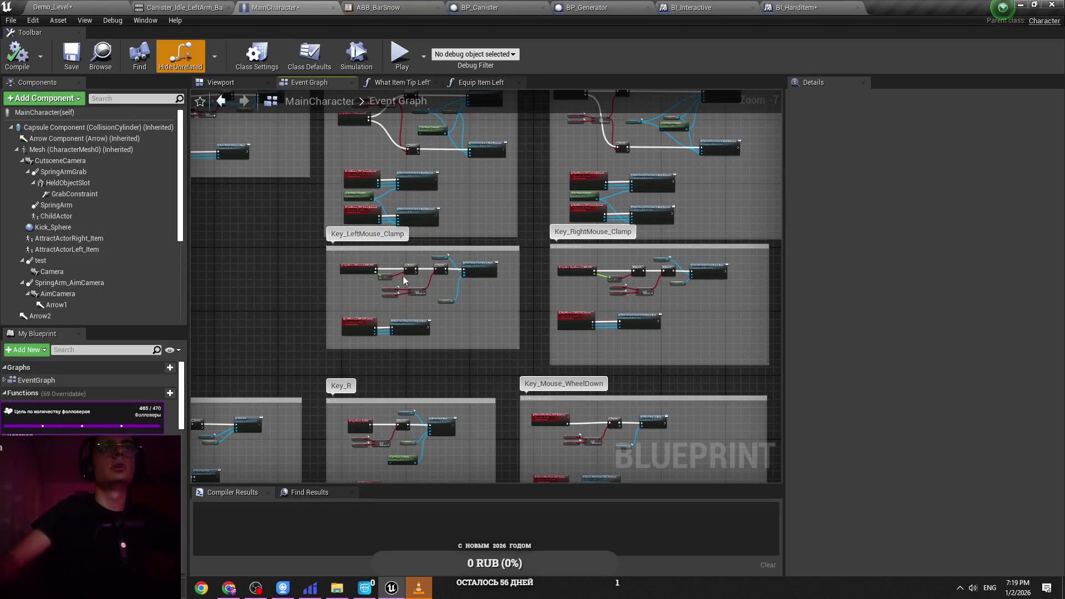
{"action": "left_click_drag", "start_coordinate": [313, 255], "coordinate": [441, 255]}
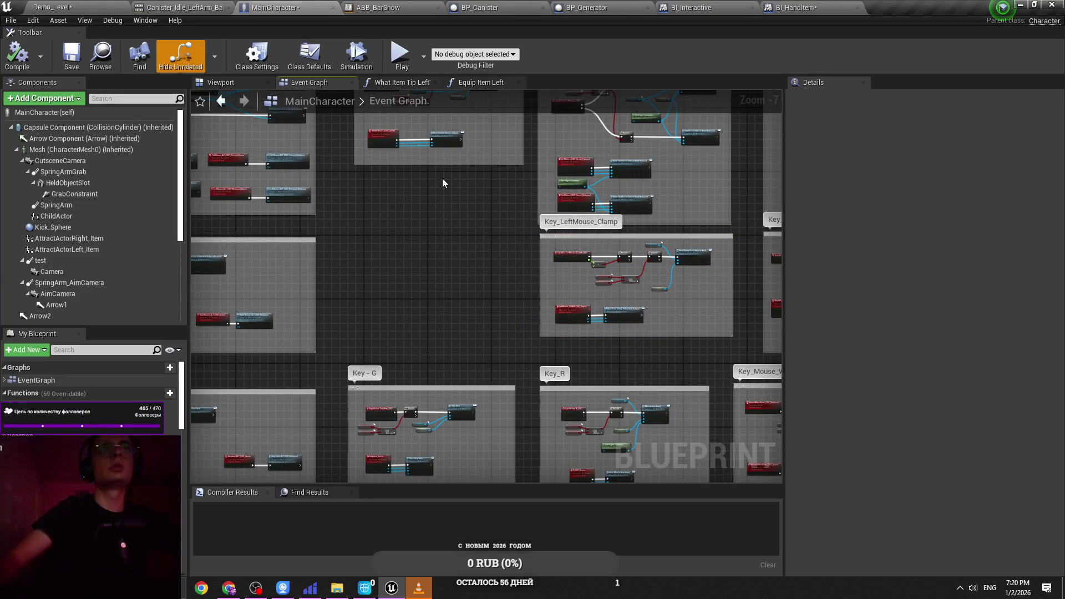
{"action": "key", "text": "ctrl+v"}
{"action": "scroll", "coordinate": [434, 213], "scroll_direction": "up", "scroll_amount": 3}
{"action": "mouse_move", "coordinate": [413, 188]}
{"action": "left_mouse_down"}
{"action": "mouse_move", "coordinate": [552, 246]}
{"action": "mouse_move", "coordinate": [457, 236]}
{"action": "mouse_move", "coordinate": [729, 231]}
{"action": "mouse_move", "coordinate": [321, 217]}
{"action": "mouse_move", "coordinate": [348, 221]}
{"action": "left_mouse_up"}
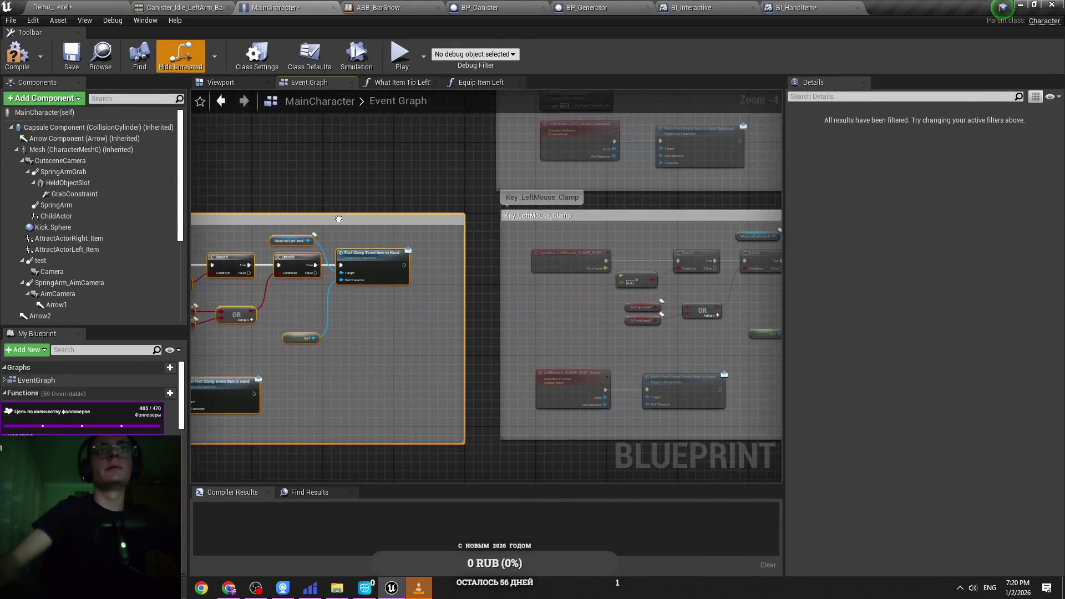
Step: Make the copied clamp call target Whats in Left Hand? and save MainCharacter
{"action": "scroll", "coordinate": [435, 244], "scroll_direction": "up", "scroll_amount": 5}
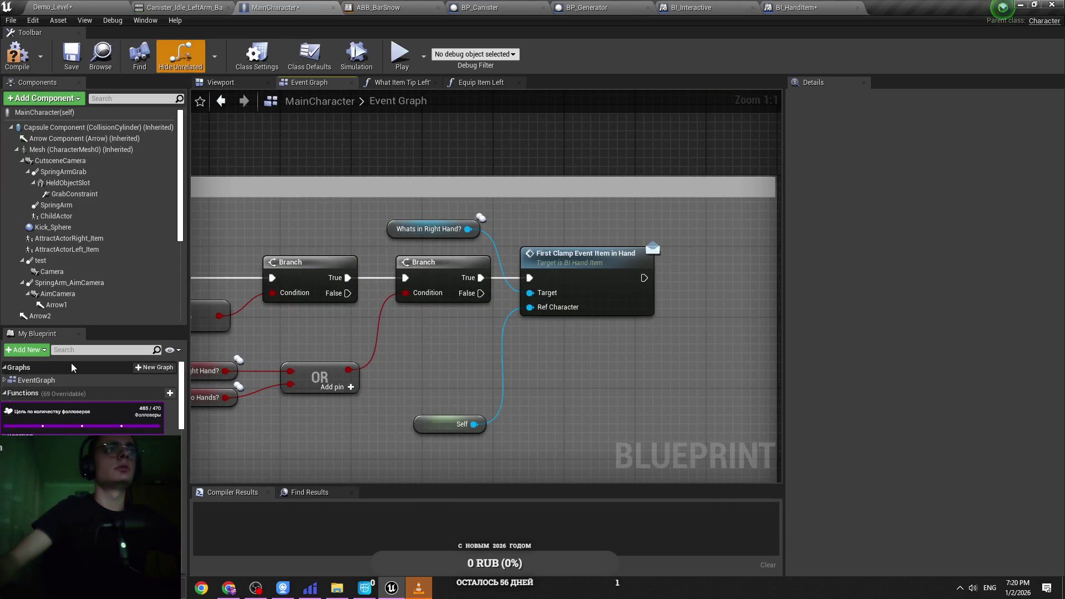
{"action": "type", "text": "wht"}
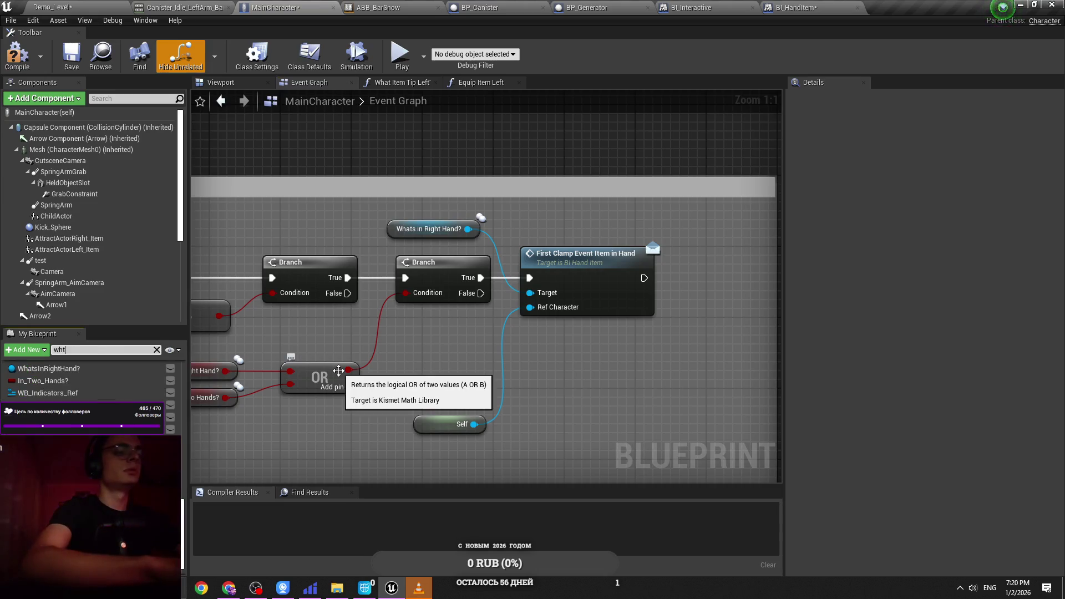
{"action": "key", "text": "BackSpace"}
{"action": "type", "text": "ats "}
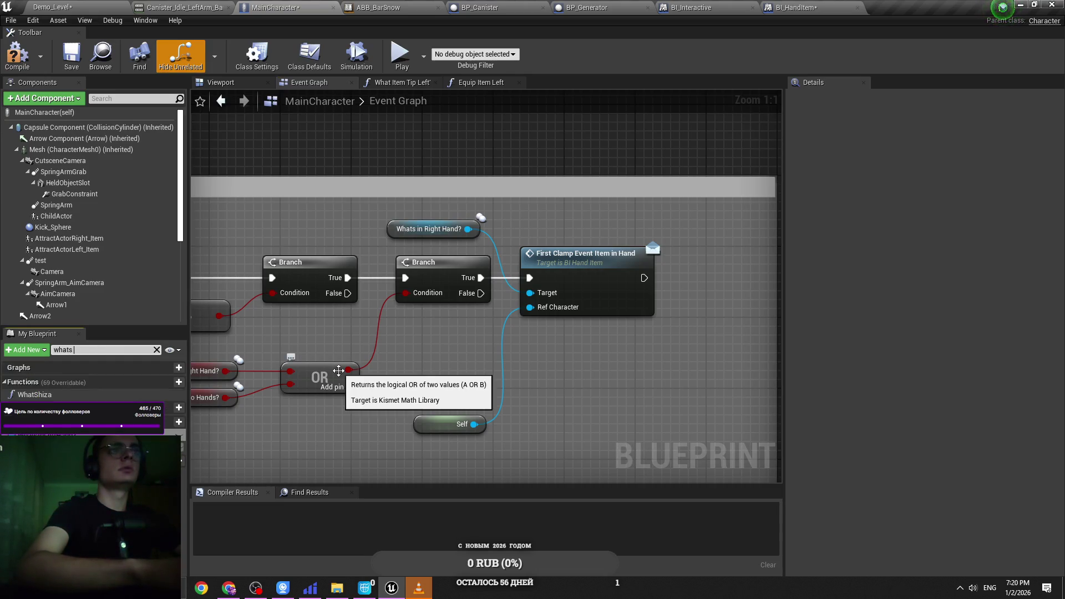
{"action": "type", "text": "i"}
{"action": "mouse_move", "coordinate": [55, 435]}
{"action": "left_mouse_down"}
{"action": "mouse_move", "coordinate": [413, 265]}
{"action": "mouse_move", "coordinate": [416, 225]}
{"action": "mouse_move", "coordinate": [427, 229]}
{"action": "left_mouse_up"}
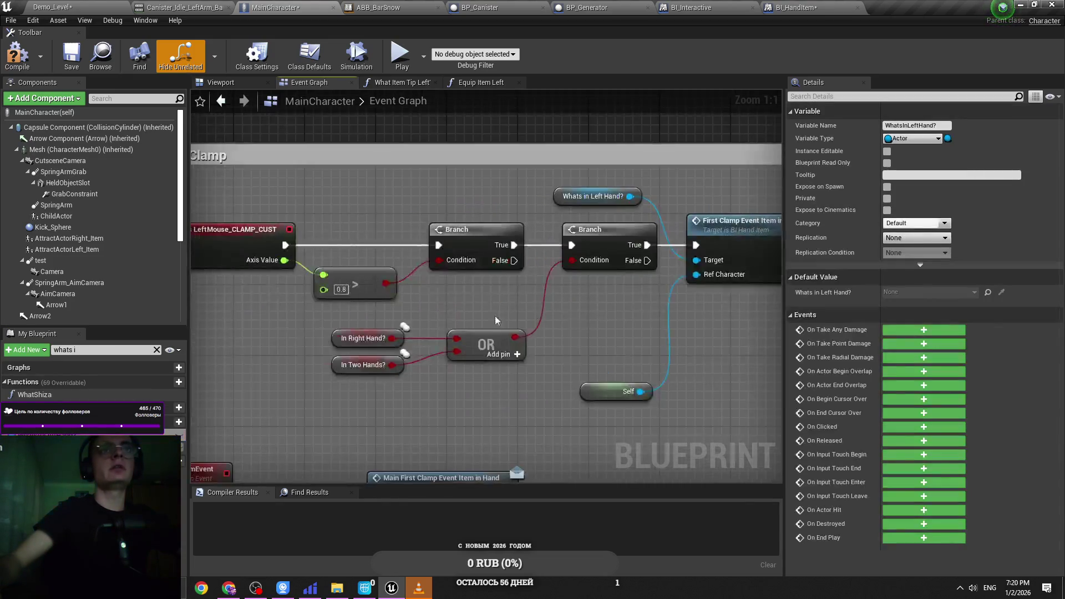
{"action": "key", "text": "ctrl+s"}
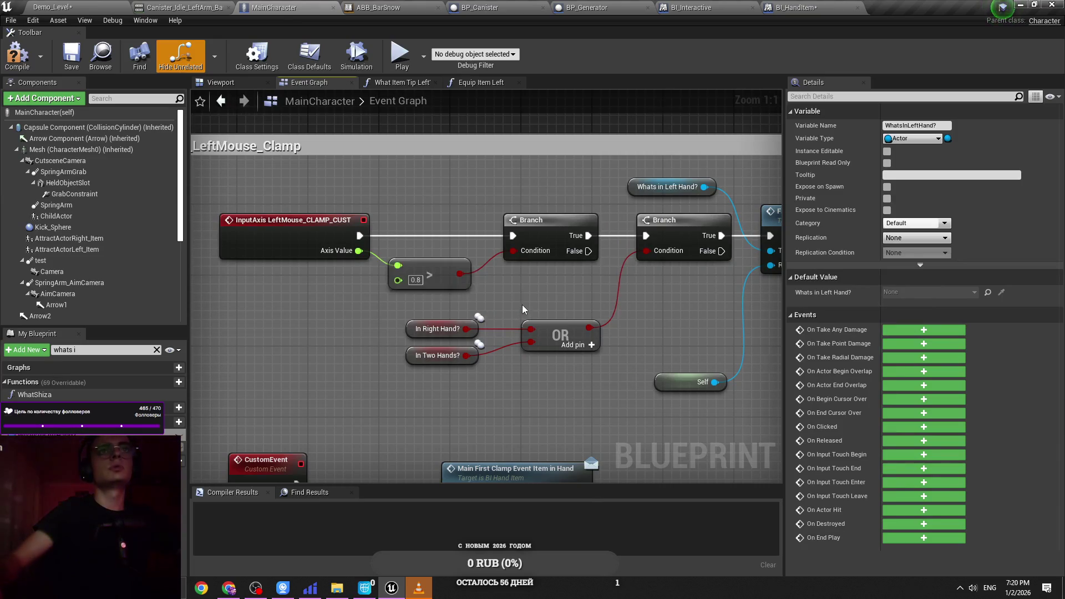
{"action": "scroll", "coordinate": [473, 268], "scroll_direction": "down", "scroll_amount": 2}
{"action": "key", "text": "ctrl+s"}
Step: Delete the copy's LeftMouse_CLAMP_CUST_Server event and its call, then compile
{"action": "scroll", "coordinate": [531, 281], "scroll_direction": "down", "scroll_amount": 2}
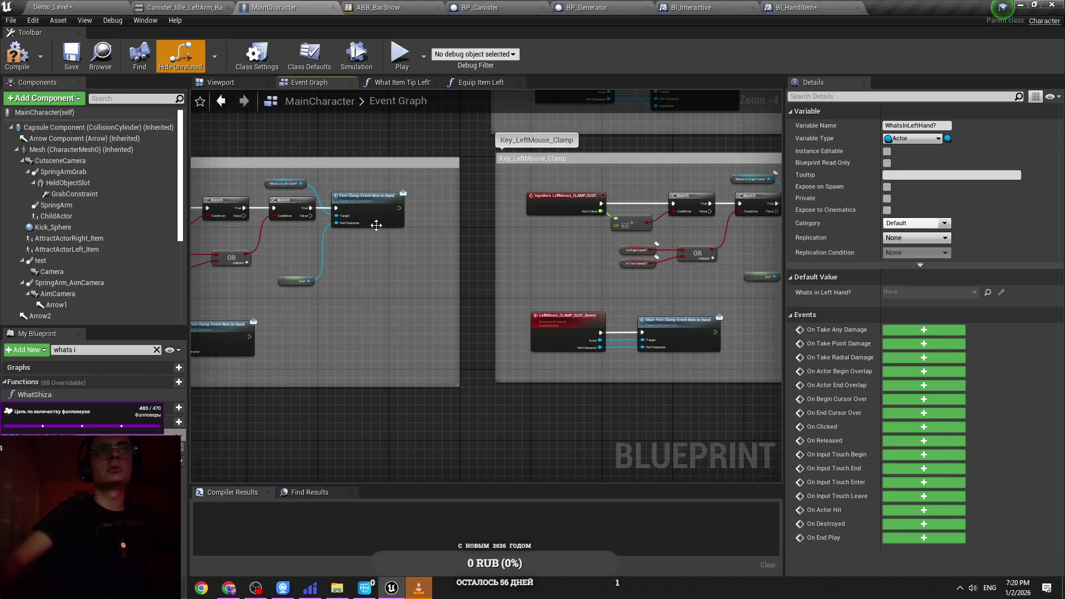
{"action": "scroll", "coordinate": [477, 296], "scroll_direction": "up", "scroll_amount": 2}
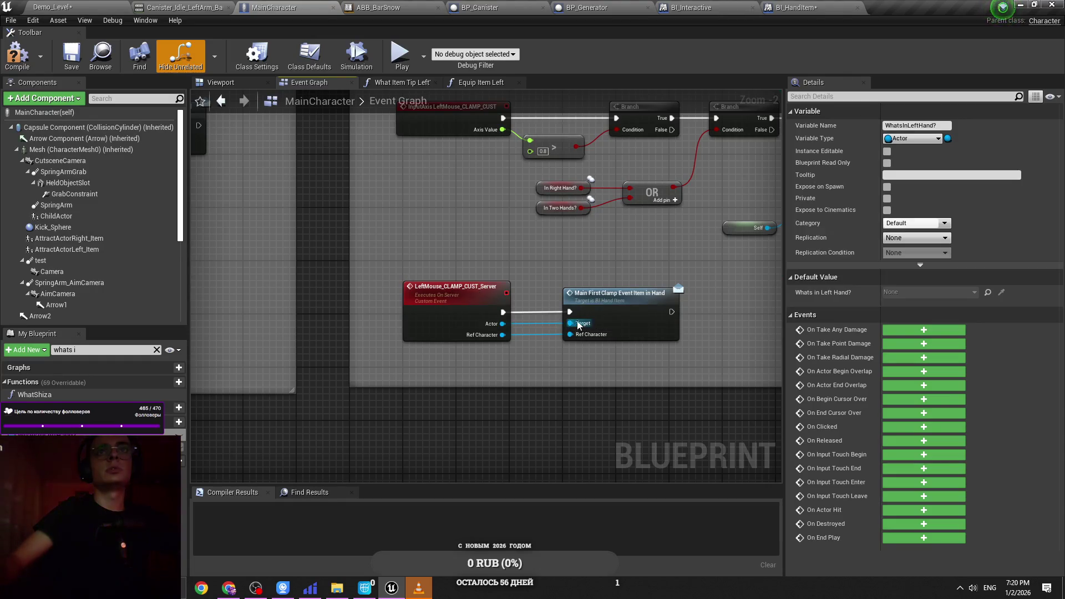
{"action": "scroll", "coordinate": [550, 262], "scroll_direction": "down", "scroll_amount": 2}
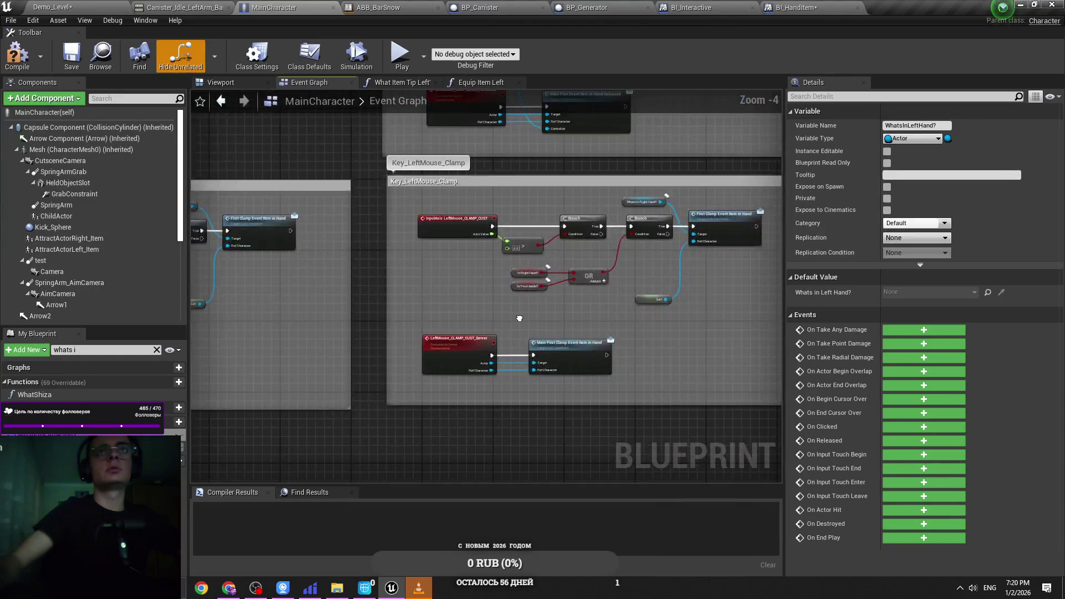
{"action": "scroll", "coordinate": [257, 380], "scroll_direction": "up", "scroll_amount": 2}
{"action": "key", "text": "ctrl+z"}
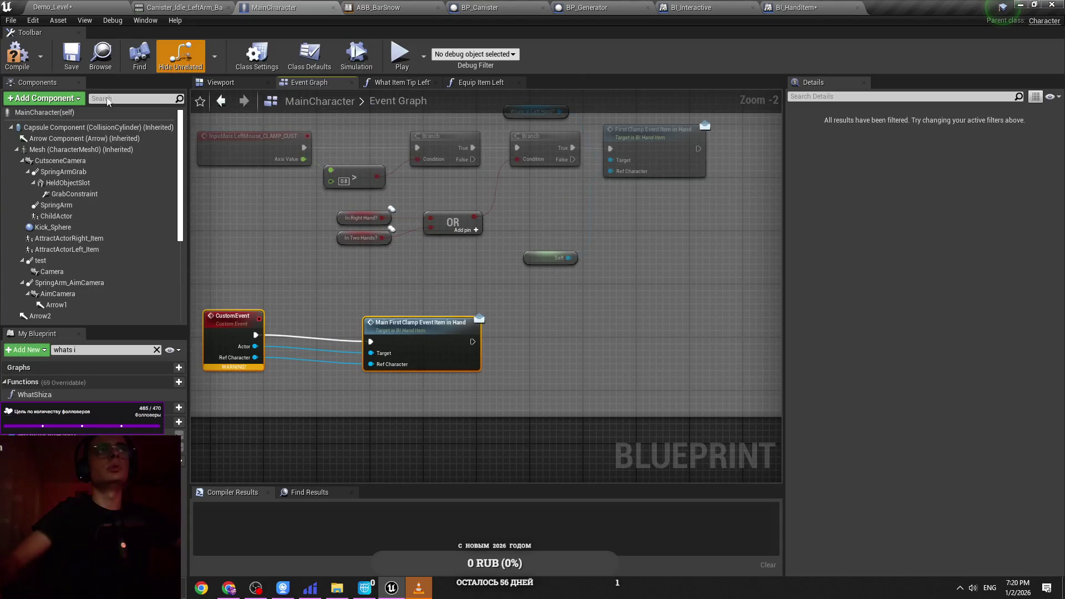
{"action": "key", "text": "Delete"}
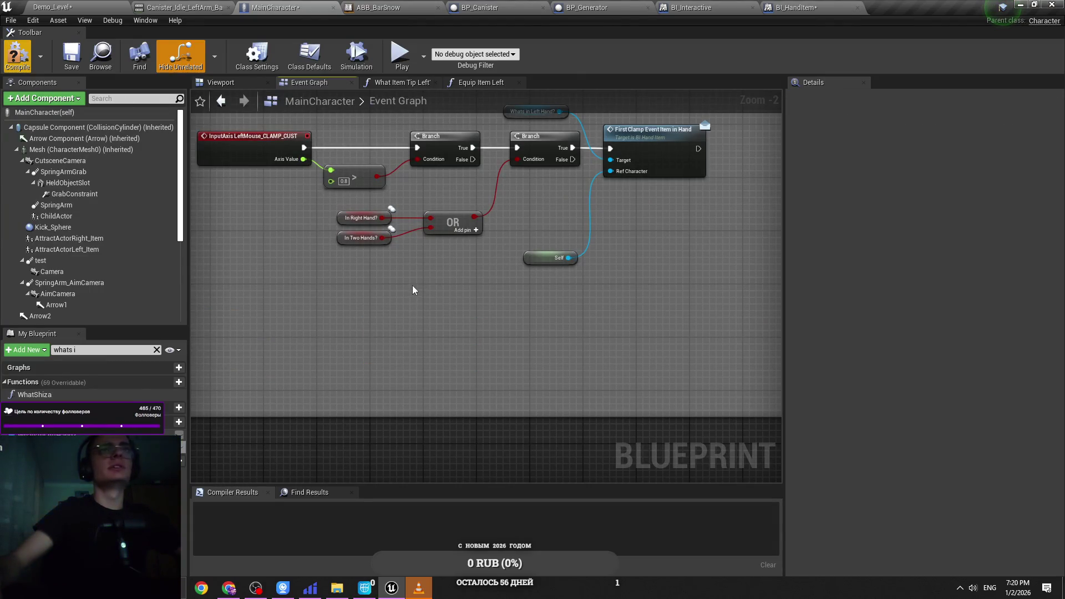
{"action": "key", "text": "F7"}
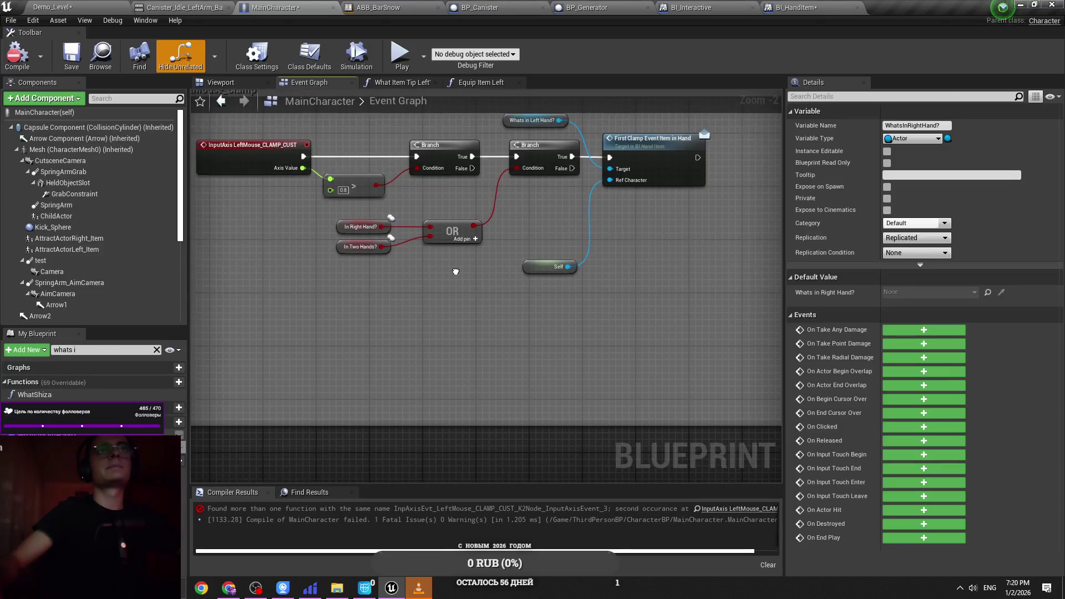
Step: Try removing In Two Hands? and OR to wire In Left Hand? directly, then undo it
{"action": "left_click", "coordinate": [232, 394]}
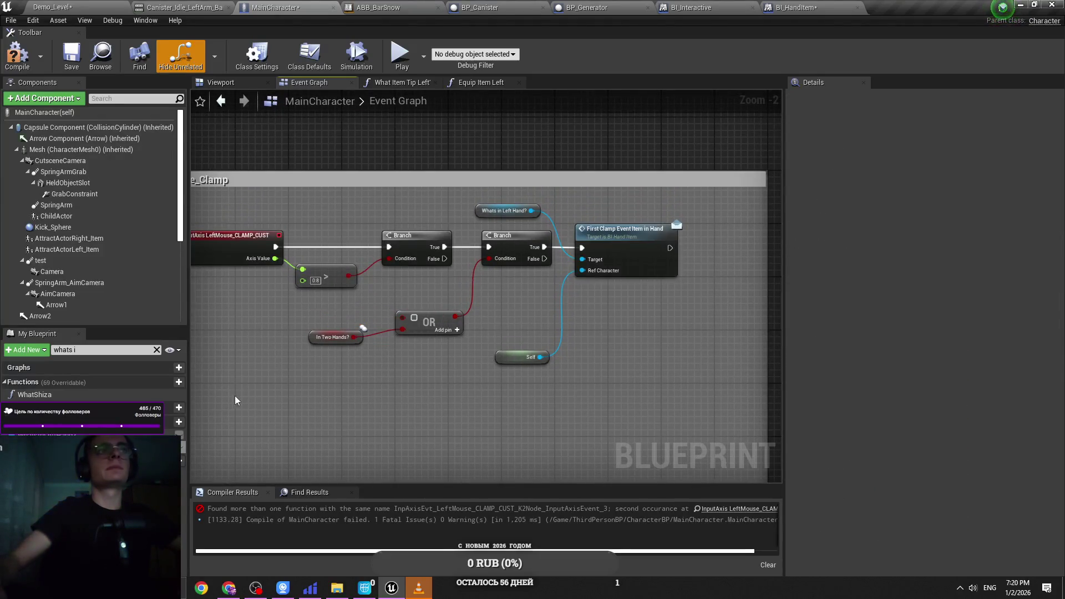
{"action": "scroll", "coordinate": [232, 394], "scroll_direction": "down", "scroll_amount": 5}
{"action": "mouse_move", "coordinate": [326, 206]}
{"action": "left_mouse_down"}
{"action": "mouse_move", "coordinate": [616, 282]}
{"action": "mouse_move", "coordinate": [505, 221]}
{"action": "left_mouse_up"}
{"action": "scroll", "coordinate": [504, 222], "scroll_direction": "up", "scroll_amount": 7}
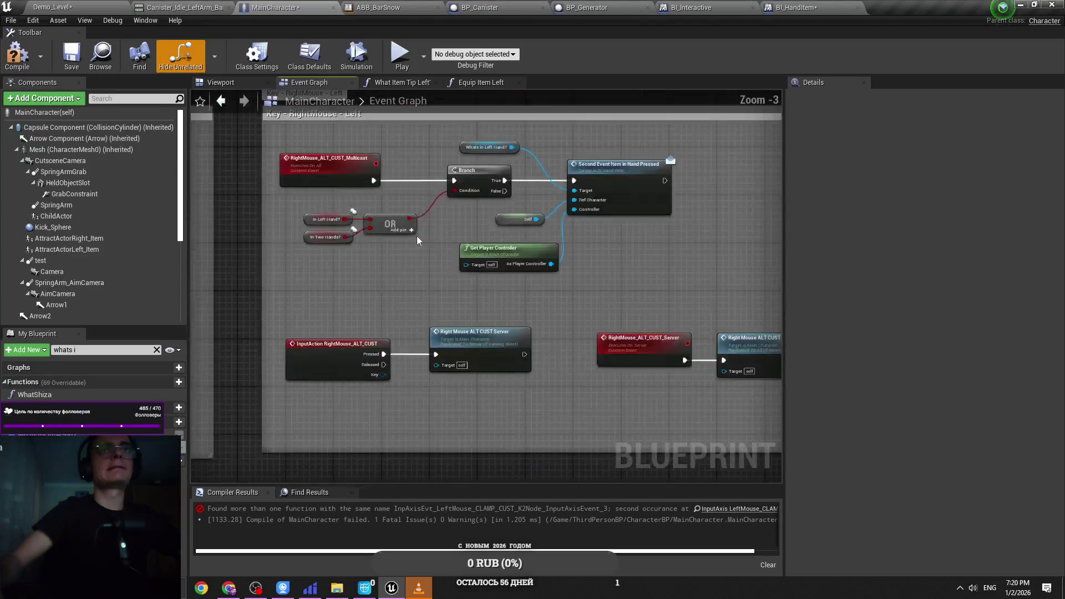
{"action": "left_click_drag", "start_coordinate": [383, 271], "coordinate": [443, 261]}
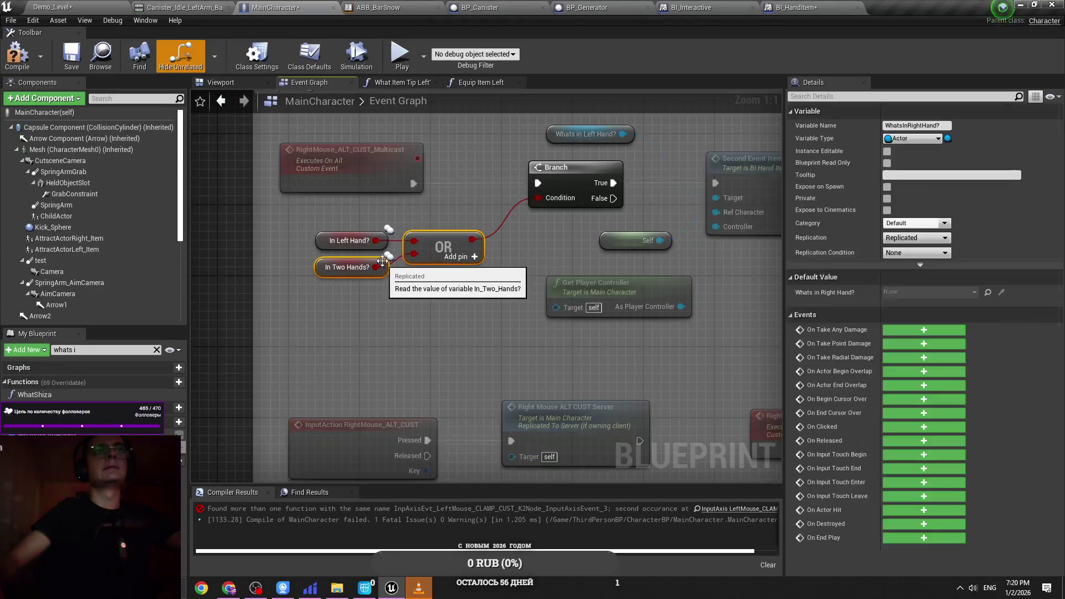
{"action": "key", "text": "Delete"}
{"action": "left_click_drag", "start_coordinate": [376, 241], "coordinate": [545, 202]}
{"action": "key", "text": "ctrl+z"}
{"action": "key", "text": "ctrl+z"}
Step: In Key - LeftMouse - Left, remove In Two Hands? and OR so In Left Hand? feeds both branches
{"action": "scroll", "coordinate": [444, 218], "scroll_direction": "down", "scroll_amount": 5}
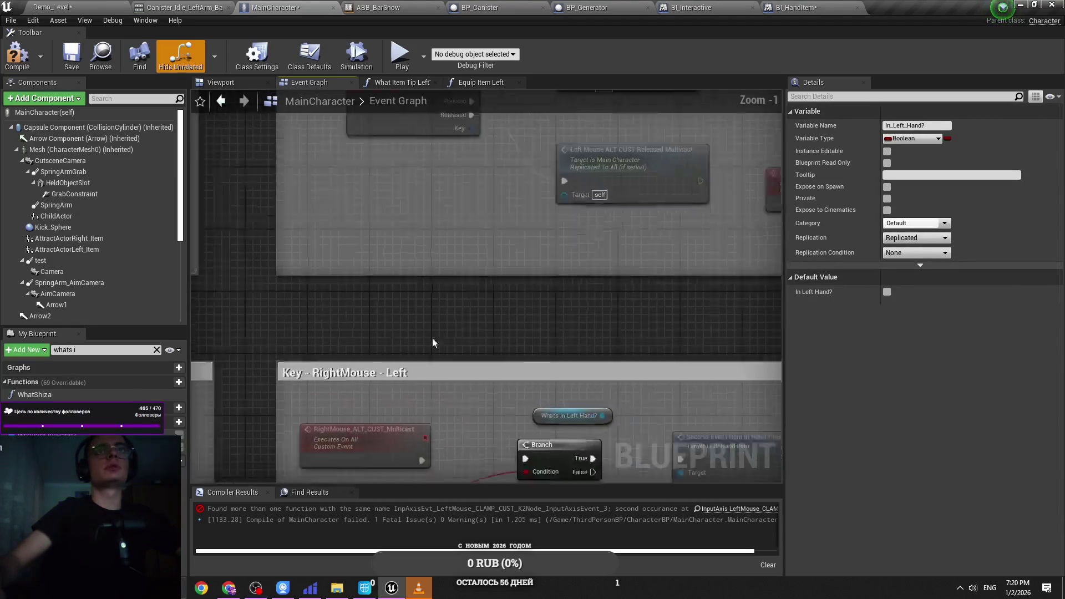
{"action": "scroll", "coordinate": [338, 303], "scroll_direction": "up", "scroll_amount": 3}
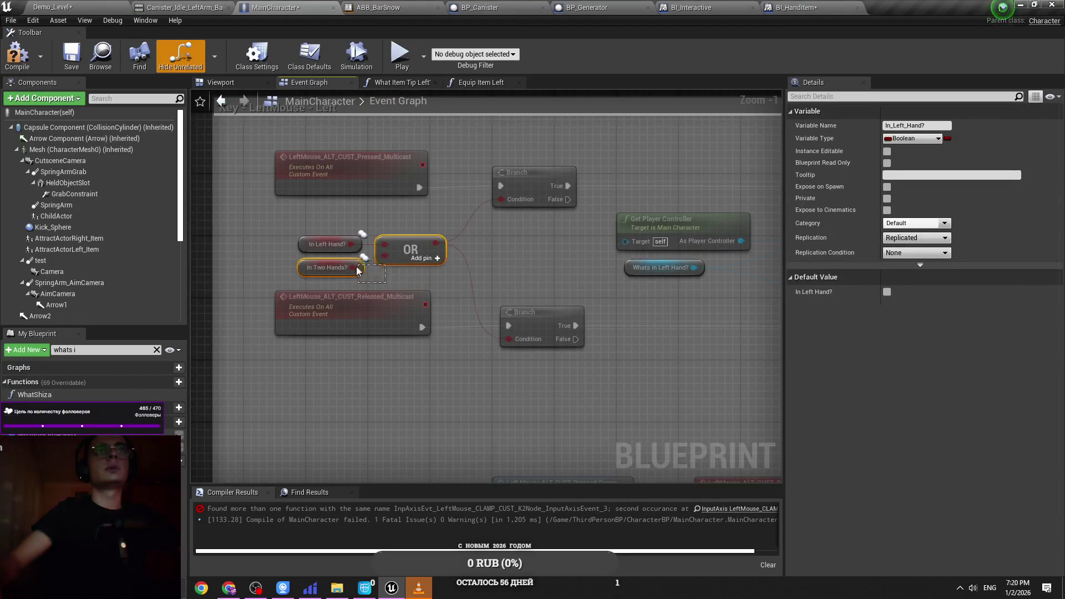
{"action": "left_click_drag", "start_coordinate": [385, 282], "coordinate": [358, 266]}
{"action": "key", "text": "Delete"}
{"action": "left_click", "coordinate": [358, 244]}
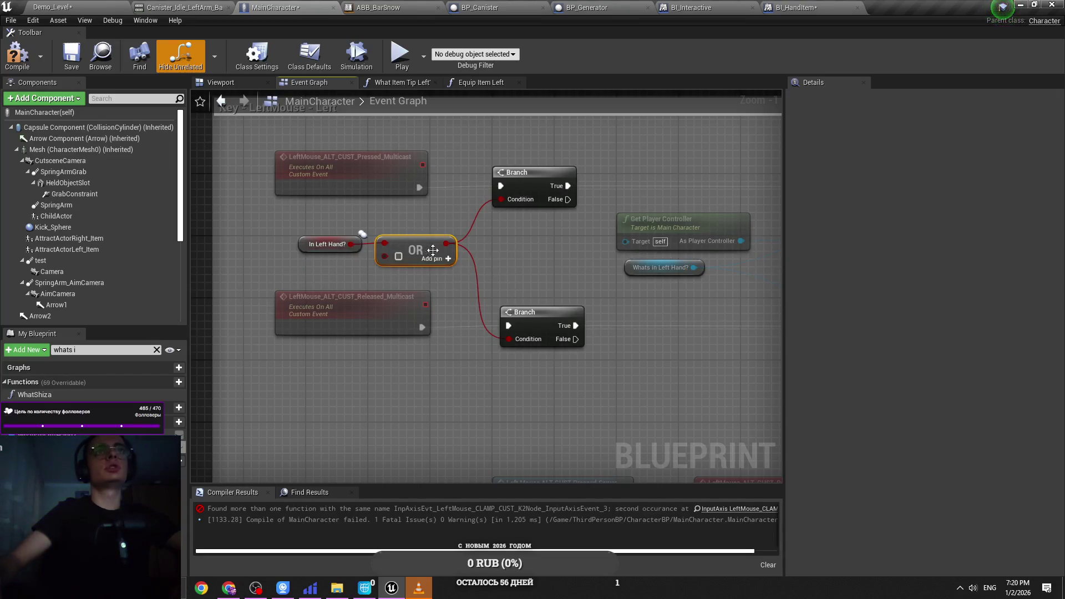
{"action": "mouse_move", "coordinate": [446, 244]}
{"action": "left_mouse_down"}
{"action": "mouse_move", "coordinate": [355, 245]}
{"action": "mouse_move", "coordinate": [378, 251]}
{"action": "left_mouse_up"}
{"action": "key", "text": "Delete"}
{"action": "scroll", "coordinate": [580, 359], "scroll_direction": "down", "scroll_amount": 5}
{"action": "scroll", "coordinate": [427, 320], "scroll_direction": "up", "scroll_amount": 6}
Step: Paste an In Left Hand? getter into the copied block's OR top input, placed above In Two Hands?, and save
{"action": "left_click", "coordinate": [357, 377]}
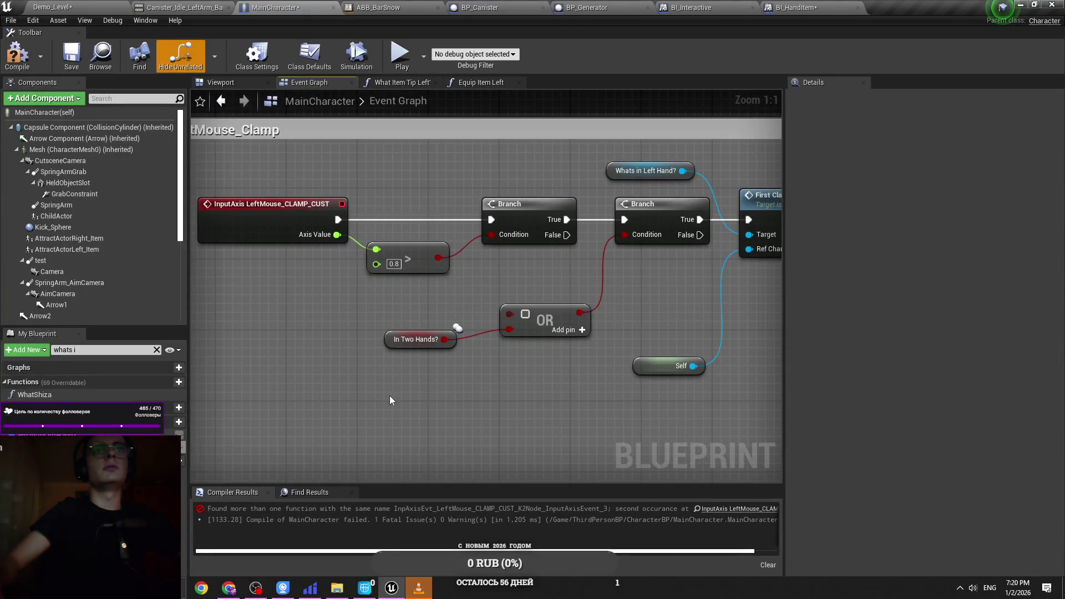
{"action": "key", "text": "ctrl+v"}
{"action": "left_click_drag", "start_coordinate": [417, 392], "coordinate": [509, 314]}
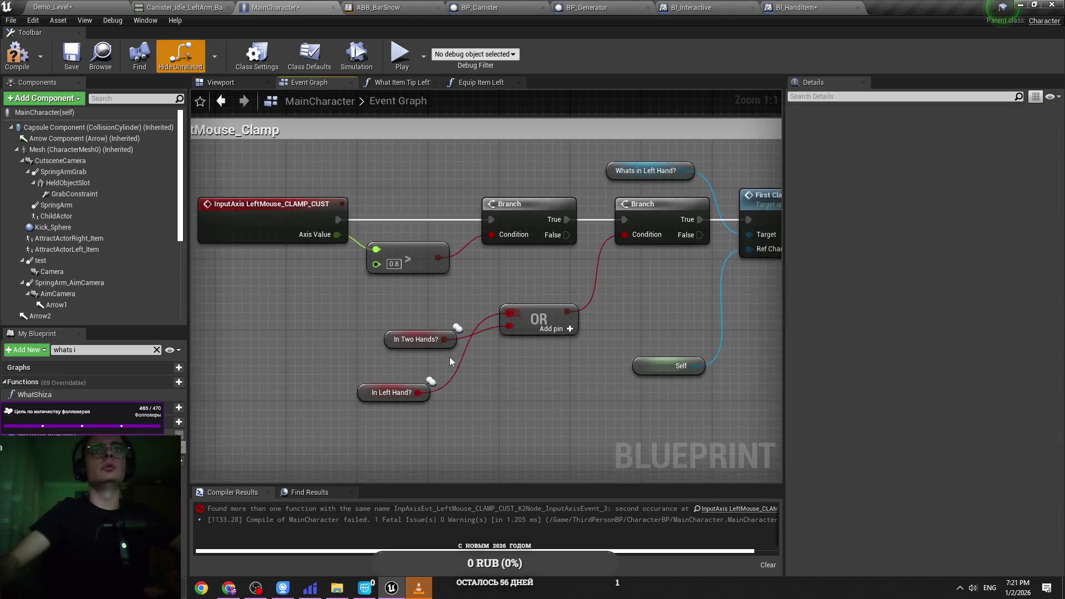
{"action": "left_click_drag", "start_coordinate": [394, 392], "coordinate": [412, 365]}
{"action": "scroll", "coordinate": [392, 370], "scroll_direction": "down", "scroll_amount": 2}
{"action": "left_click", "coordinate": [392, 370]}
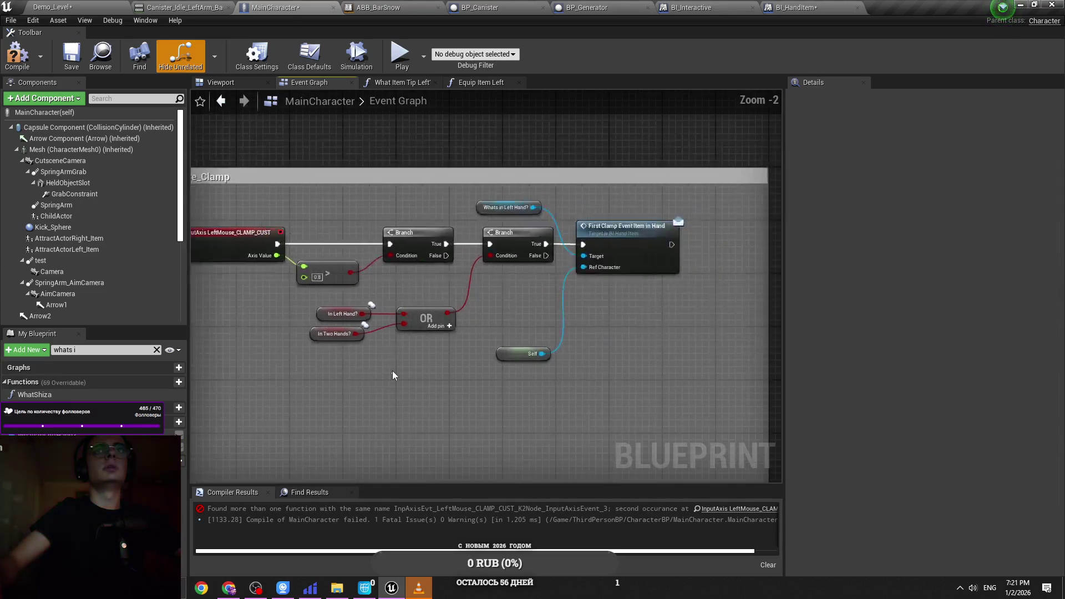
{"action": "key", "text": "ctrl+s"}
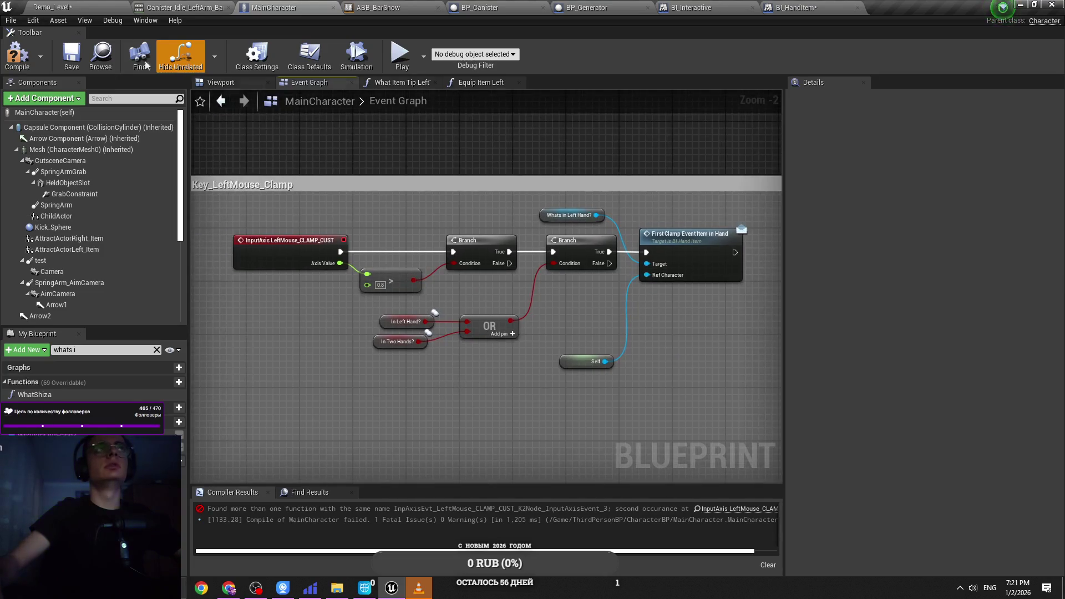
Step: Play the Demo_Level and open the erroring MainCharacter blueprint from the error dialog
{"action": "left_click", "coordinate": [69, 7]}
{"action": "key", "text": "alt+p"}
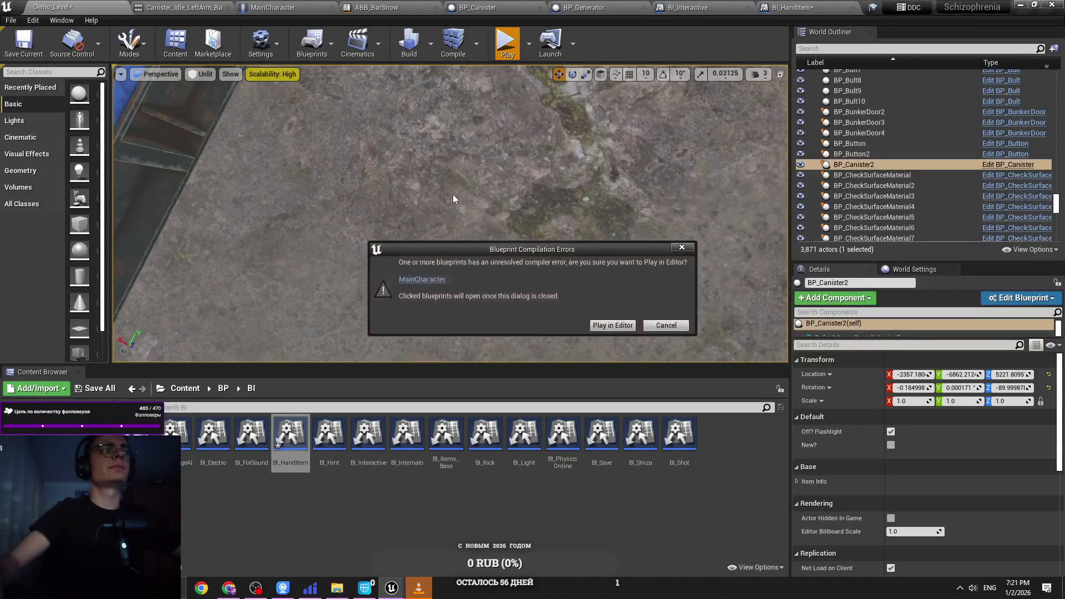
{"action": "left_click", "coordinate": [422, 279]}
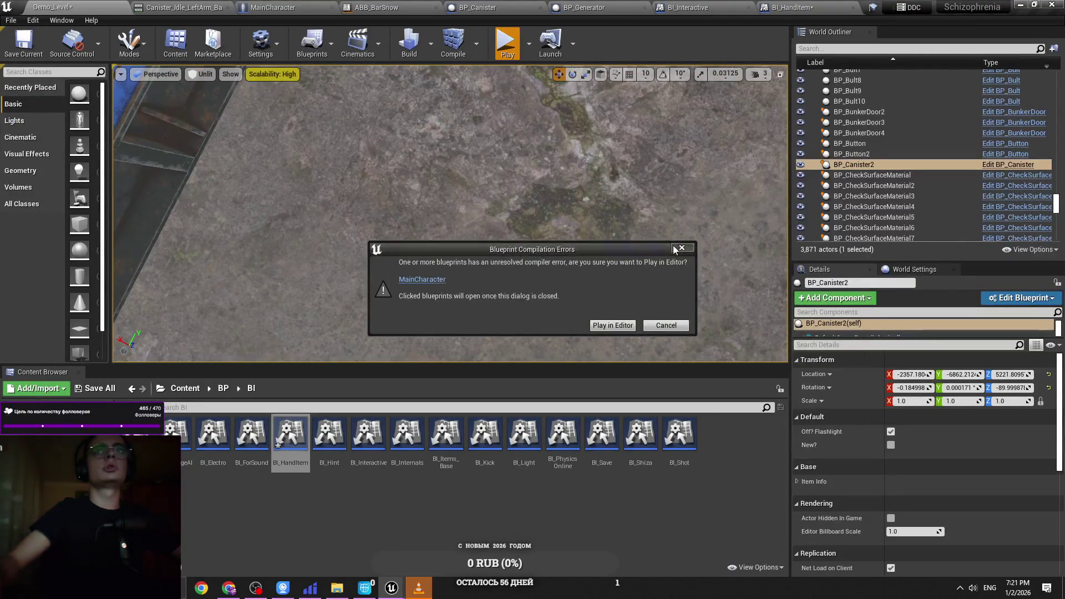
{"action": "key", "text": "Escape"}
{"action": "scroll", "coordinate": [464, 315], "scroll_direction": "down", "scroll_amount": 2}
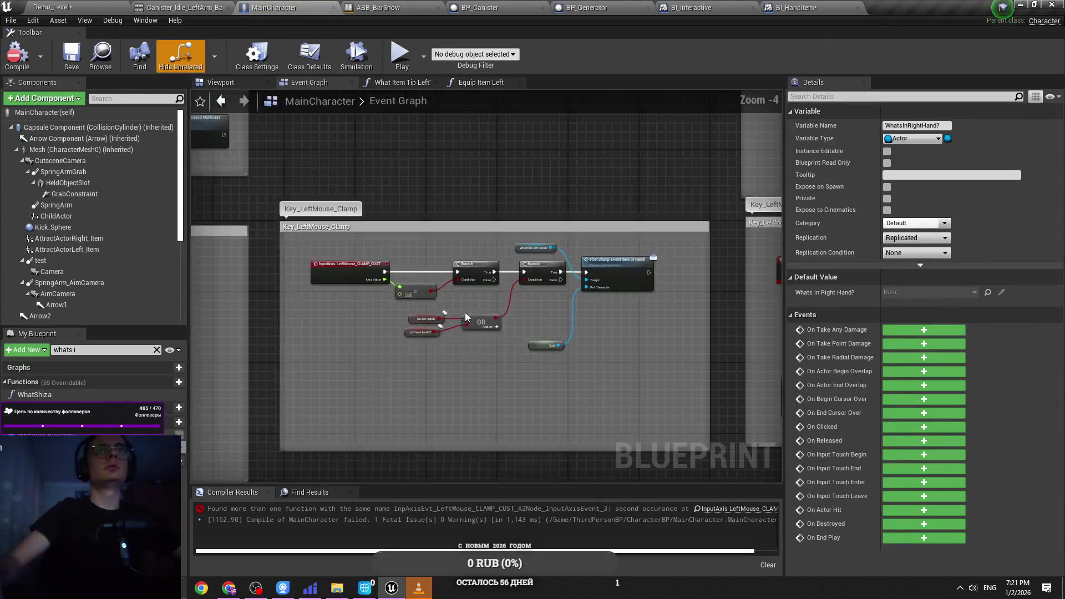
Step: Select the duplicated InputAxis LeftMouse_CLAMP_CUST node and locate the copied clamp group
{"action": "scroll", "coordinate": [499, 305], "scroll_direction": "down", "scroll_amount": 4}
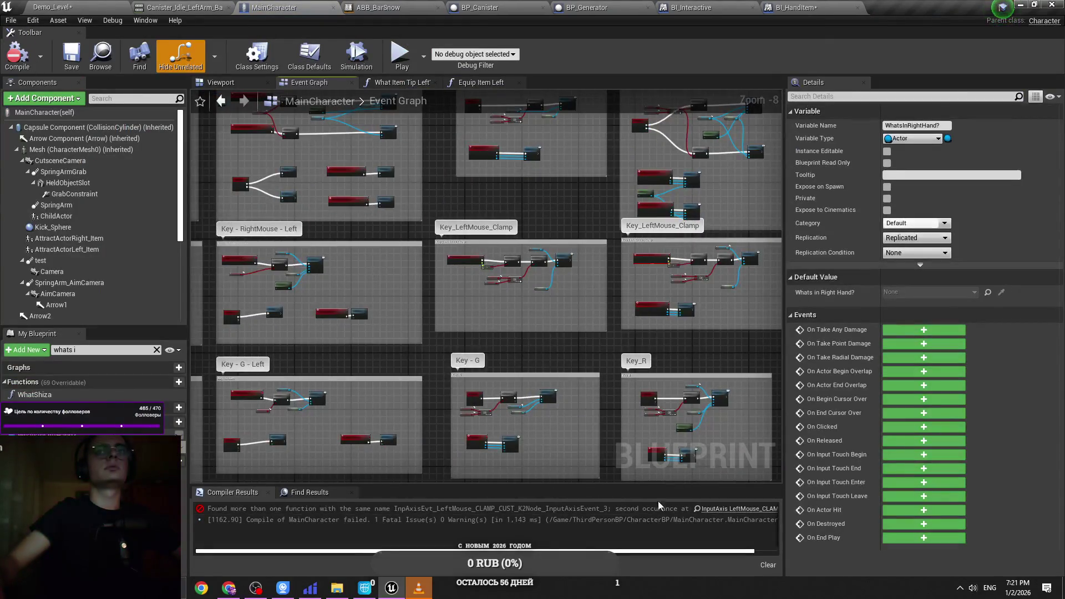
{"action": "left_click", "coordinate": [724, 508]}
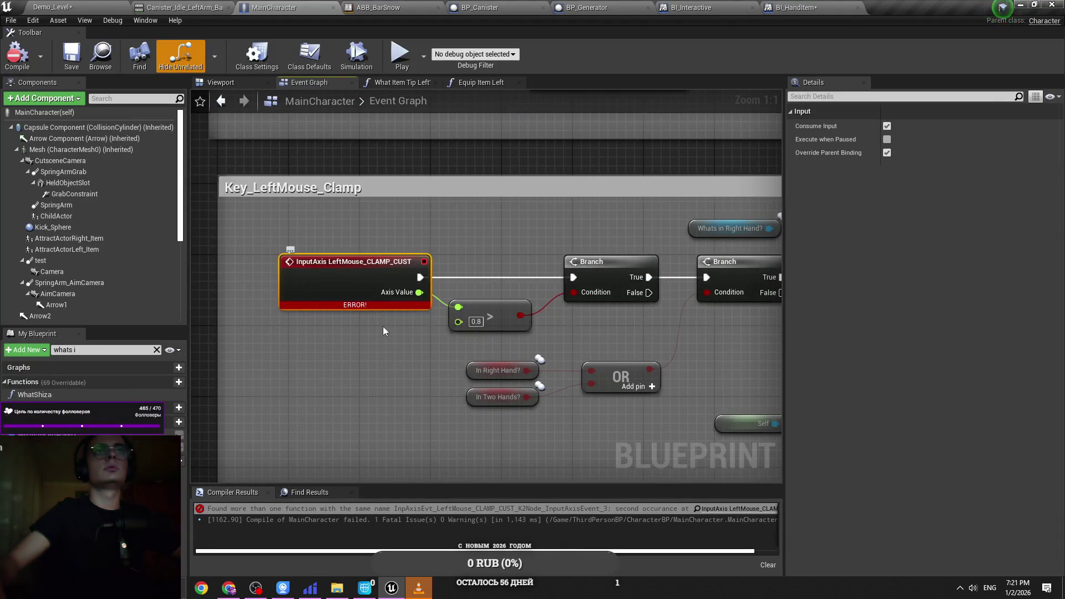
{"action": "scroll", "coordinate": [378, 343], "scroll_direction": "down", "scroll_amount": 4}
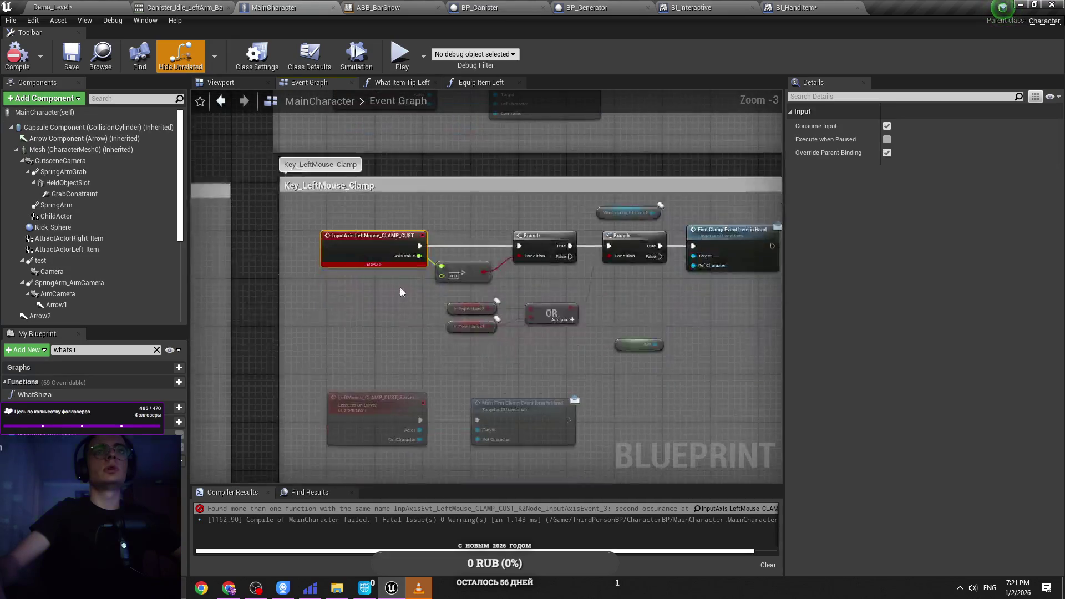
{"action": "mouse_move", "coordinate": [390, 294]}
{"action": "left_mouse_down"}
{"action": "mouse_move", "coordinate": [407, 237]}
{"action": "mouse_move", "coordinate": [440, 274]}
{"action": "left_mouse_up"}
{"action": "scroll", "coordinate": [440, 274], "scroll_direction": "down", "scroll_amount": 2}
{"action": "left_click_drag", "start_coordinate": [503, 291], "coordinate": [533, 274]}
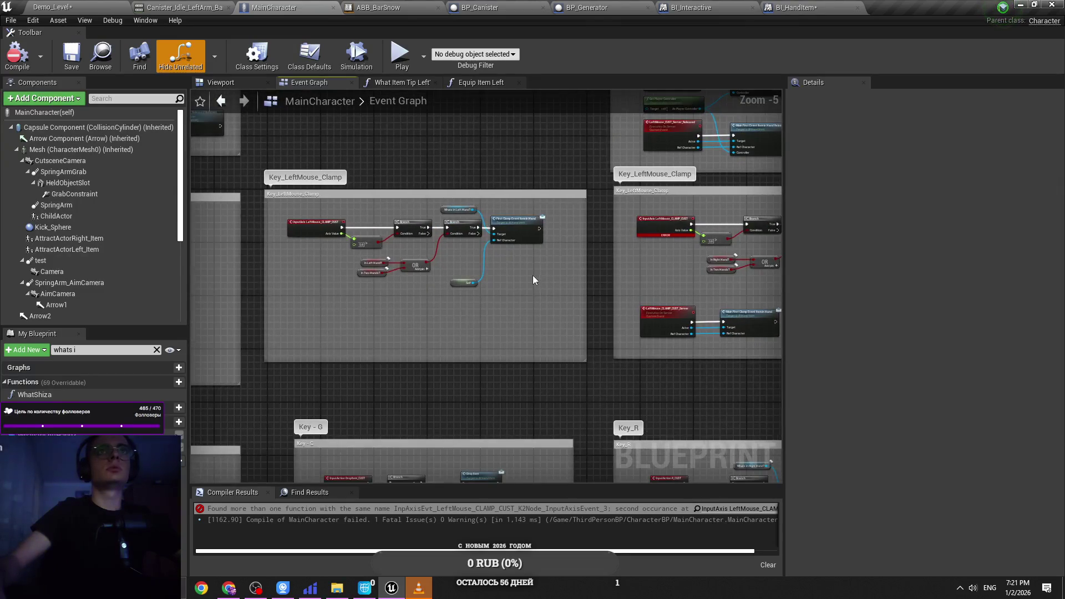
Step: Undo the In Left Hand? move and its link to OR, then compile MainCharacter successfully
{"action": "key", "text": "ctrl+z"}
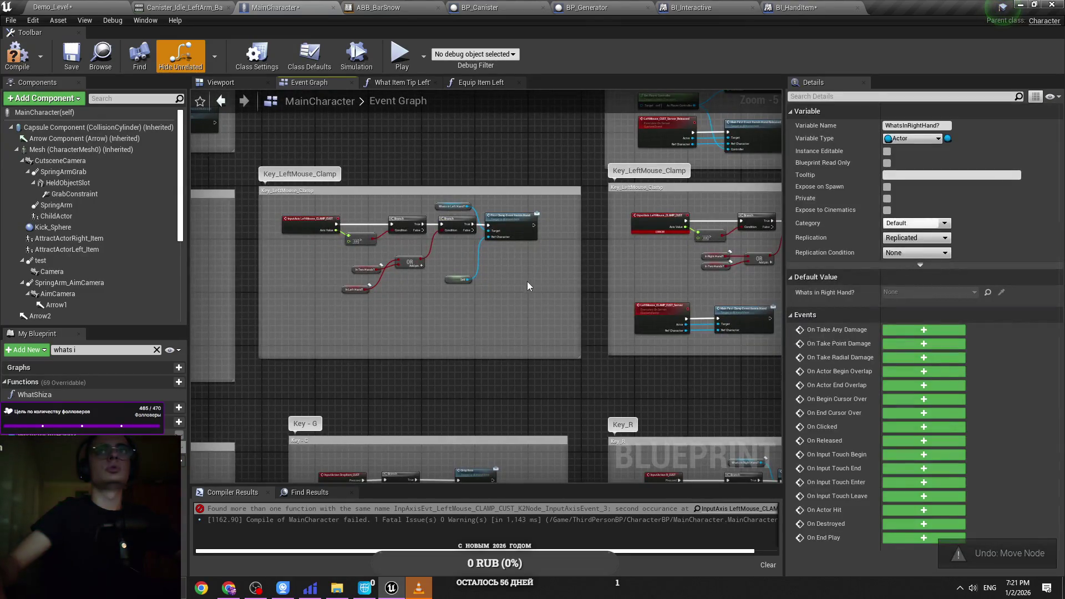
{"action": "key", "text": "ctrl+z"}
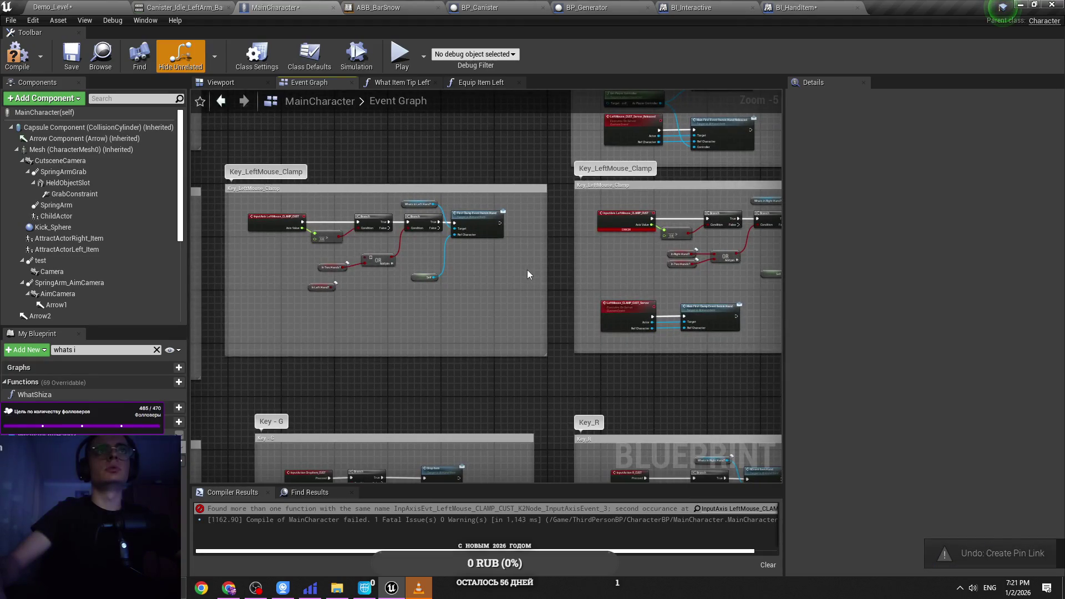
{"action": "mouse_move", "coordinate": [521, 267]}
{"action": "left_mouse_down"}
{"action": "mouse_move", "coordinate": [416, 312]}
{"action": "mouse_move", "coordinate": [365, 354]}
{"action": "mouse_move", "coordinate": [341, 482]}
{"action": "left_mouse_up"}
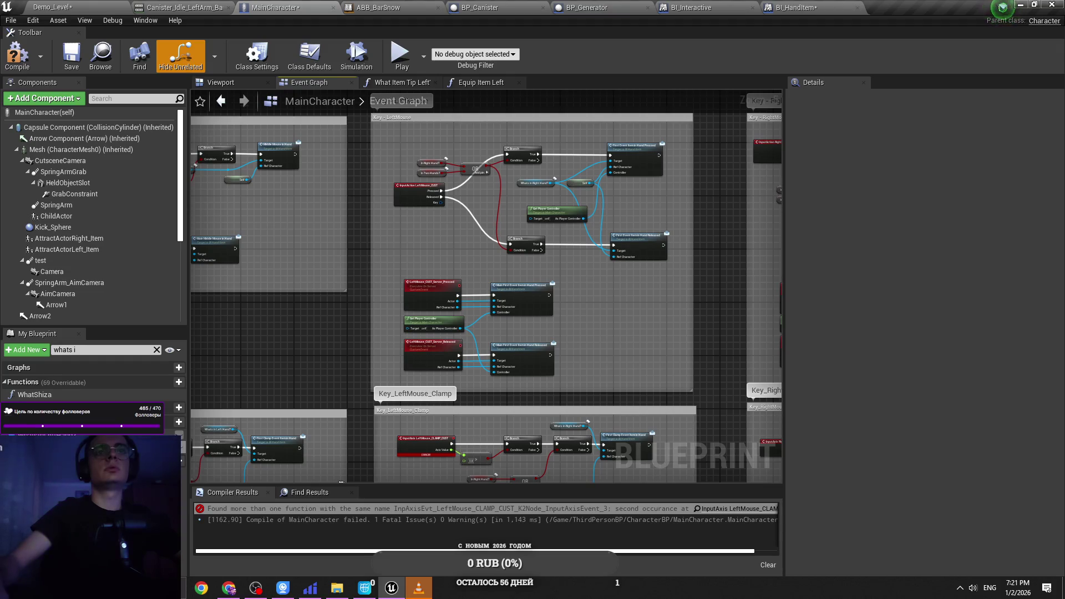
{"action": "scroll", "coordinate": [513, 268], "scroll_direction": "down", "scroll_amount": 1}
{"action": "scroll", "coordinate": [657, 260], "scroll_direction": "up", "scroll_amount": 2}
{"action": "scroll", "coordinate": [459, 298], "scroll_direction": "down", "scroll_amount": 2}
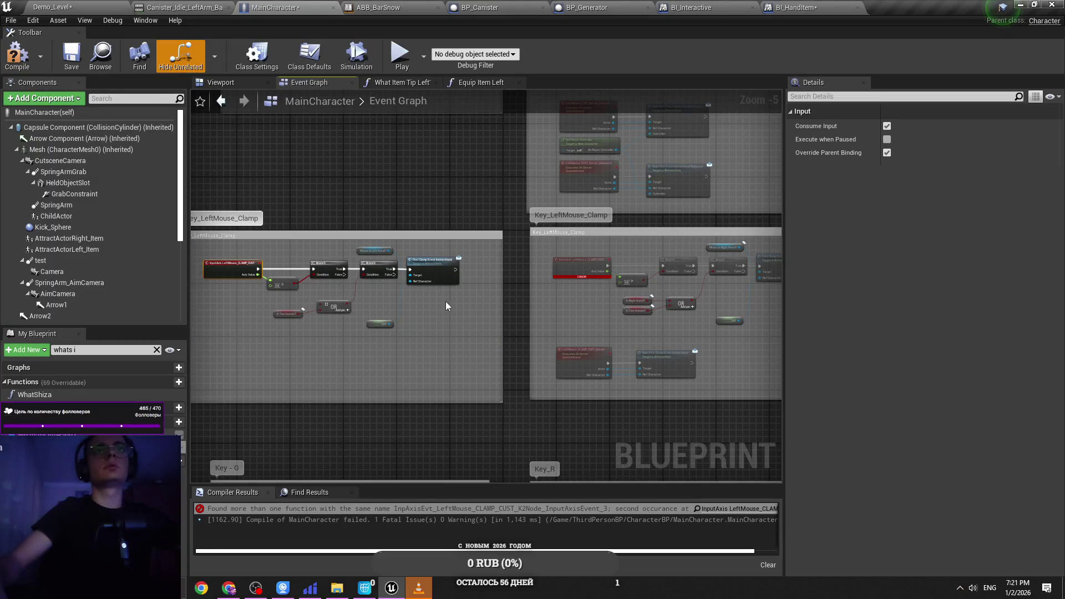
{"action": "scroll", "coordinate": [402, 243], "scroll_direction": "up", "scroll_amount": 4}
{"action": "scroll", "coordinate": [461, 346], "scroll_direction": "down", "scroll_amount": 4}
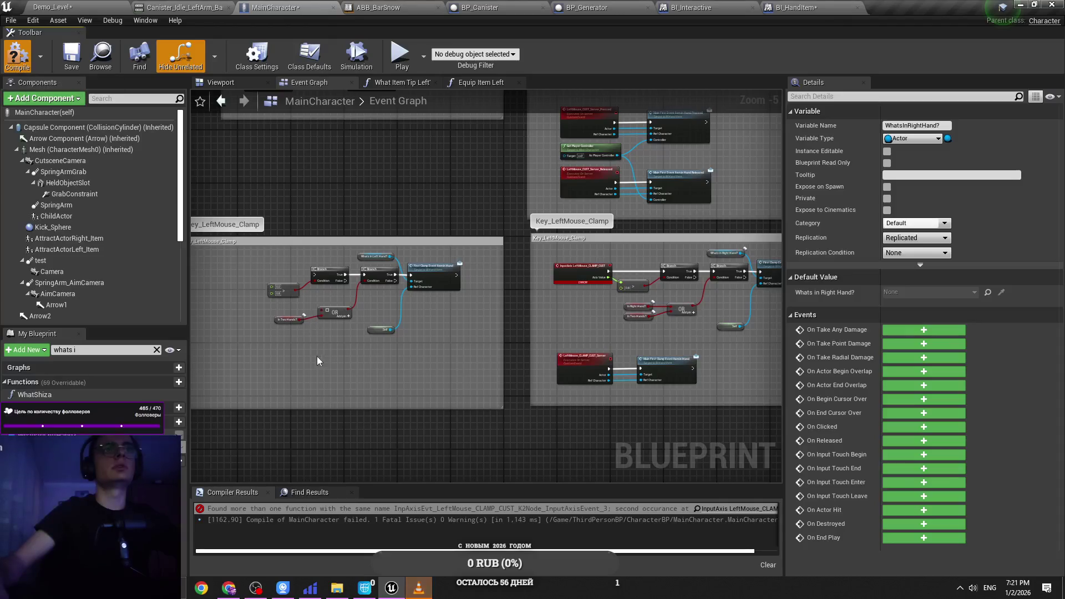
{"action": "key", "text": "F7"}
{"action": "scroll", "coordinate": [300, 326], "scroll_direction": "up", "scroll_amount": 4}
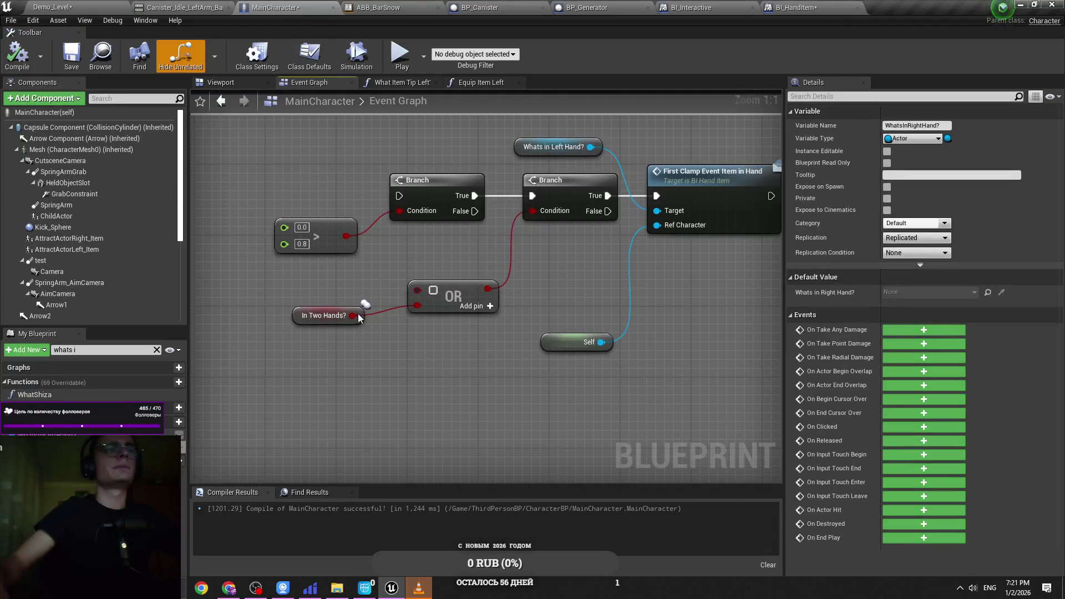
Step: Copy the existing In Left Hand? getter and paste it beside OR in the Key_LeftMouse_Clamp graph
{"action": "scroll", "coordinate": [424, 449], "scroll_direction": "down", "scroll_amount": 4}
{"action": "scroll", "coordinate": [489, 297], "scroll_direction": "up", "scroll_amount": 4}
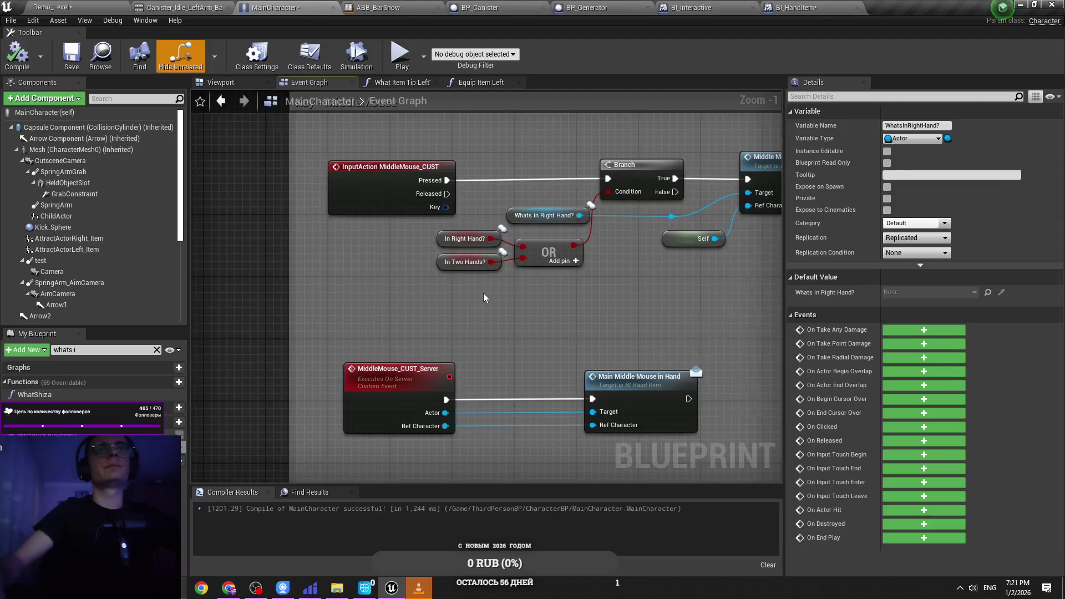
{"action": "scroll", "coordinate": [483, 292], "scroll_direction": "down", "scroll_amount": 5}
{"action": "scroll", "coordinate": [418, 155], "scroll_direction": "up", "scroll_amount": 3}
{"action": "left_click", "coordinate": [356, 132]}
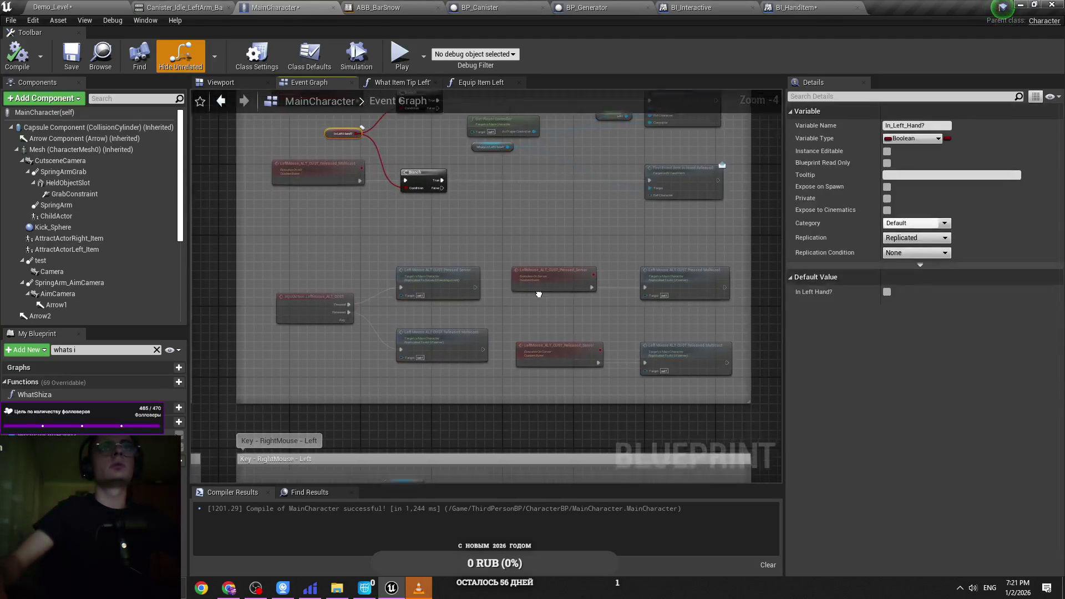
{"action": "scroll", "coordinate": [278, 343], "scroll_direction": "up", "scroll_amount": 5}
{"action": "left_click", "coordinate": [441, 294]}
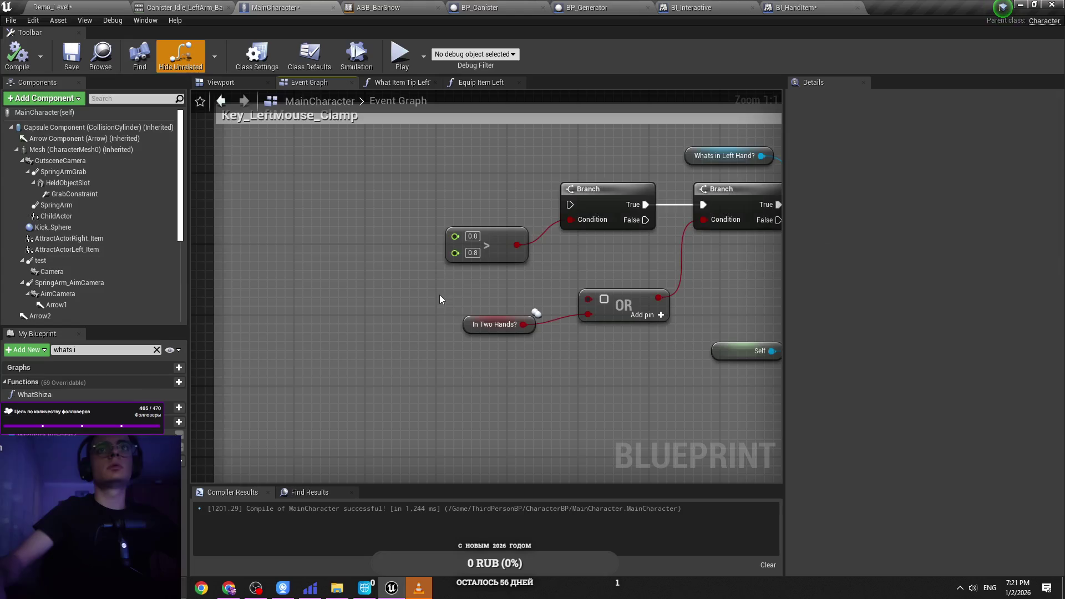
{"action": "key", "text": "ctrl+v"}
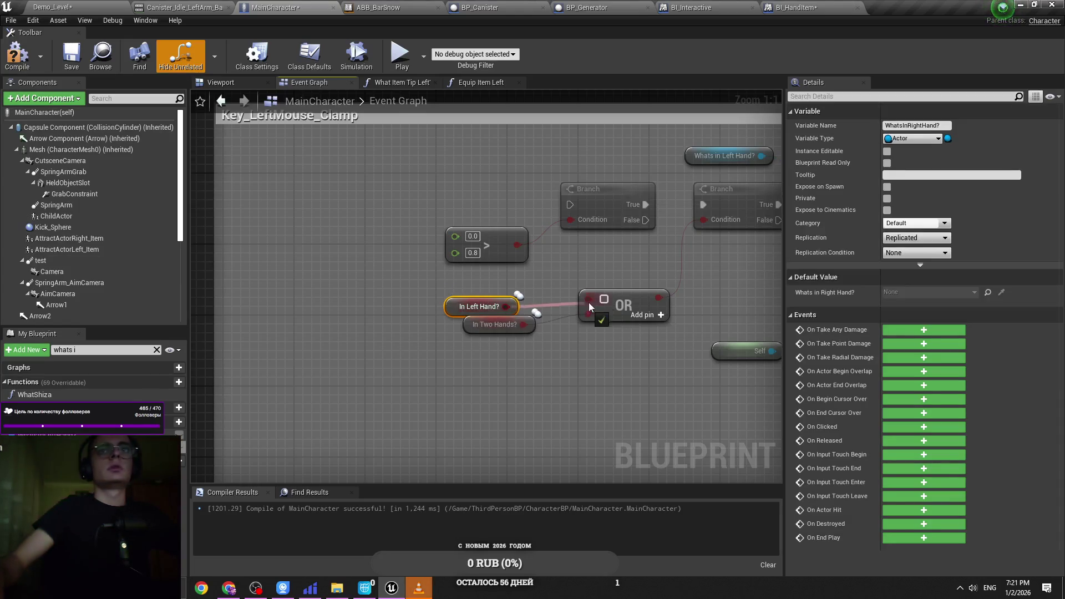
Step: Open Project Settings at the Input section and collapse Action Mappings to reach Axis Mappings
{"action": "left_click", "coordinate": [53, 7]}
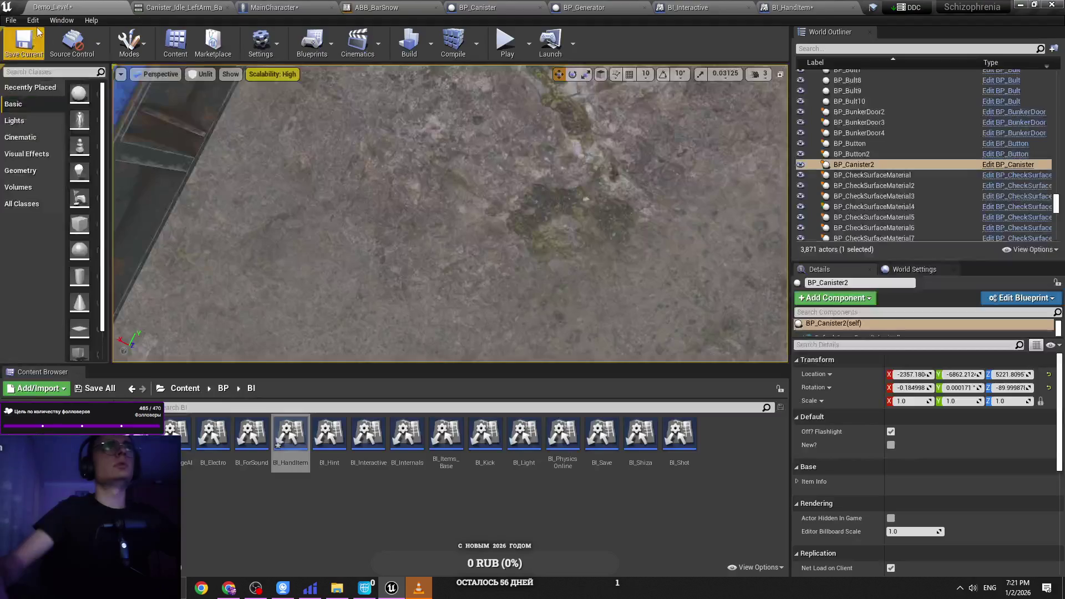
{"action": "left_click", "coordinate": [32, 19]}
{"action": "left_click", "coordinate": [72, 176]}
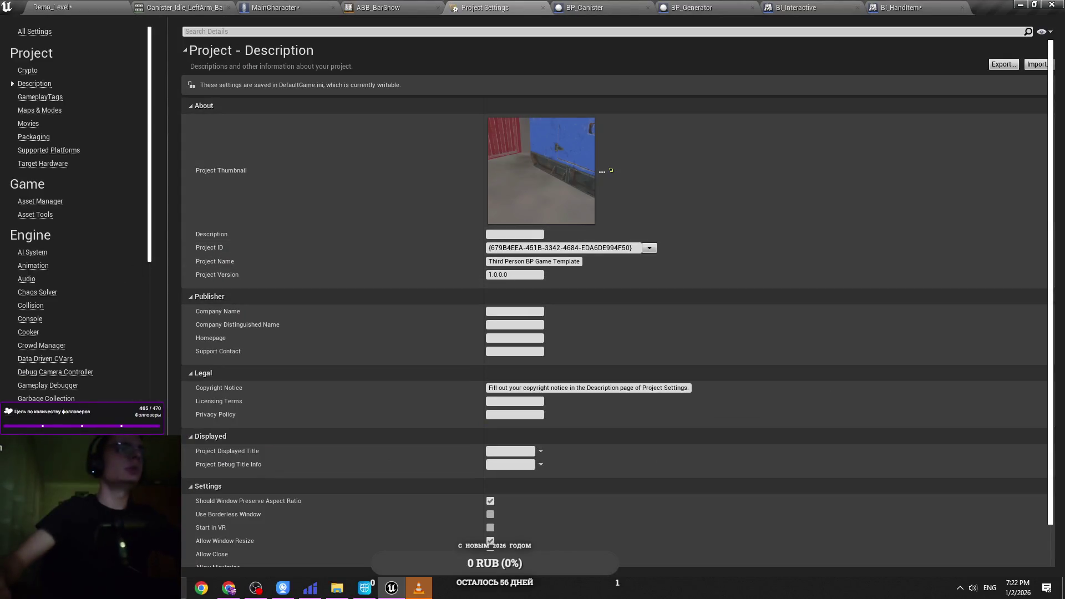
{"action": "left_click", "coordinate": [418, 588]}
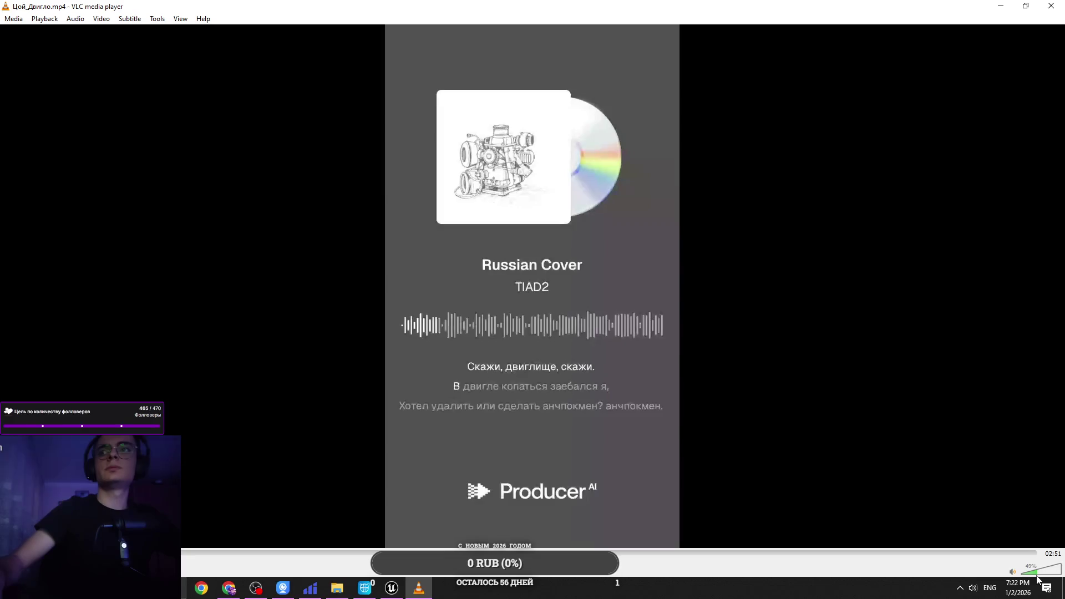
{"action": "left_click_drag", "start_coordinate": [1035, 579], "coordinate": [1034, 579]}
{"action": "left_click", "coordinate": [1001, 7]}
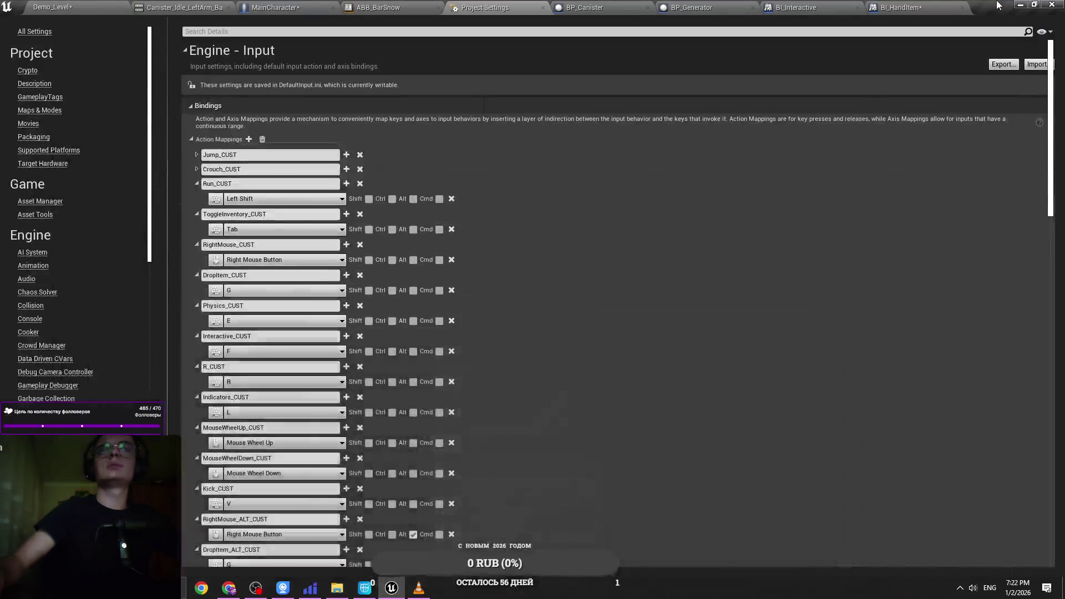
{"action": "scroll", "coordinate": [517, 342], "scroll_direction": "down", "scroll_amount": 1}
{"action": "scroll", "coordinate": [517, 341], "scroll_direction": "up", "scroll_amount": 1}
{"action": "left_click", "coordinate": [192, 140]}
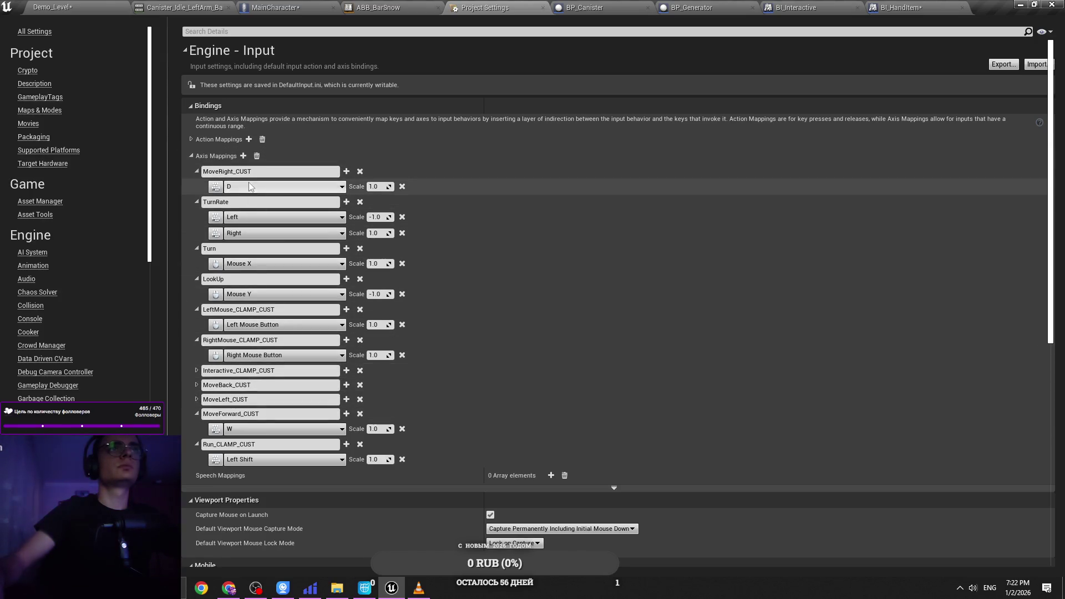
Step: Add axis mapping LeftMouse_CLAMP_LEFT_CUST bound to Left Mouse Button
{"action": "left_click", "coordinate": [243, 156]}
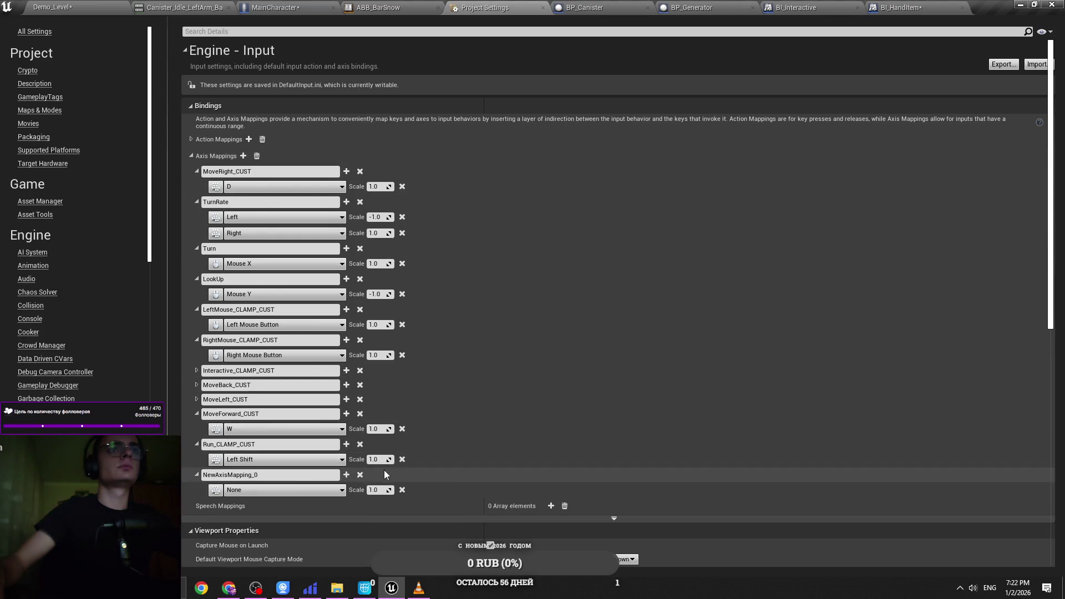
{"action": "left_click", "coordinate": [327, 475]}
{"action": "key", "text": "BackSpace"}
{"action": "type", "text": "Interactive"}
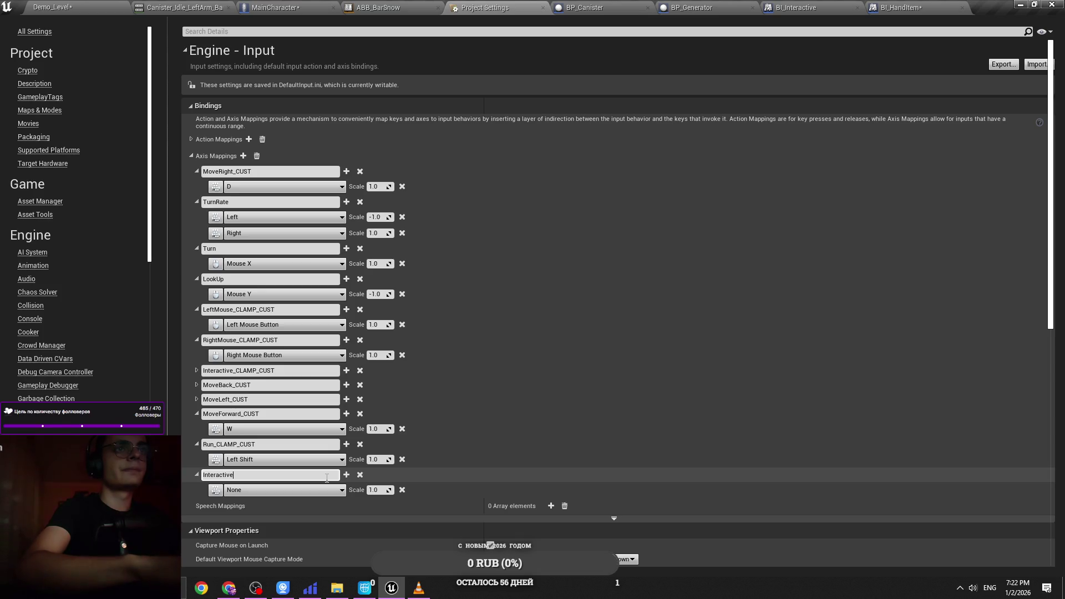
{"action": "key", "text": "BackSpace"}
{"action": "key", "text": "BackSpace"}
{"action": "key", "text": "BackSpace"}
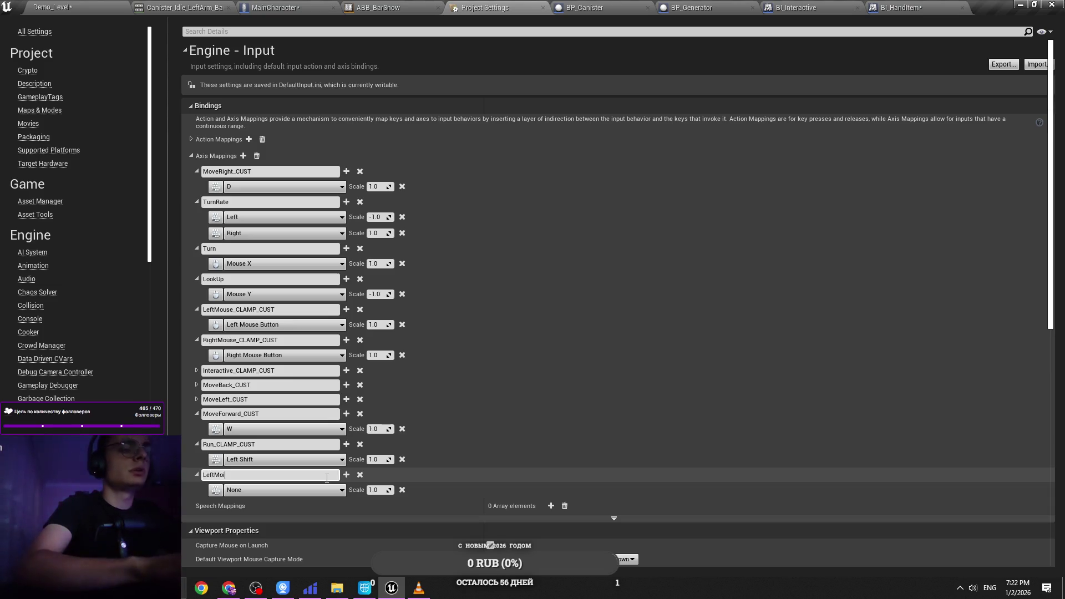
{"action": "type", "text": "use_CLAMP_LEFT_CUST"}
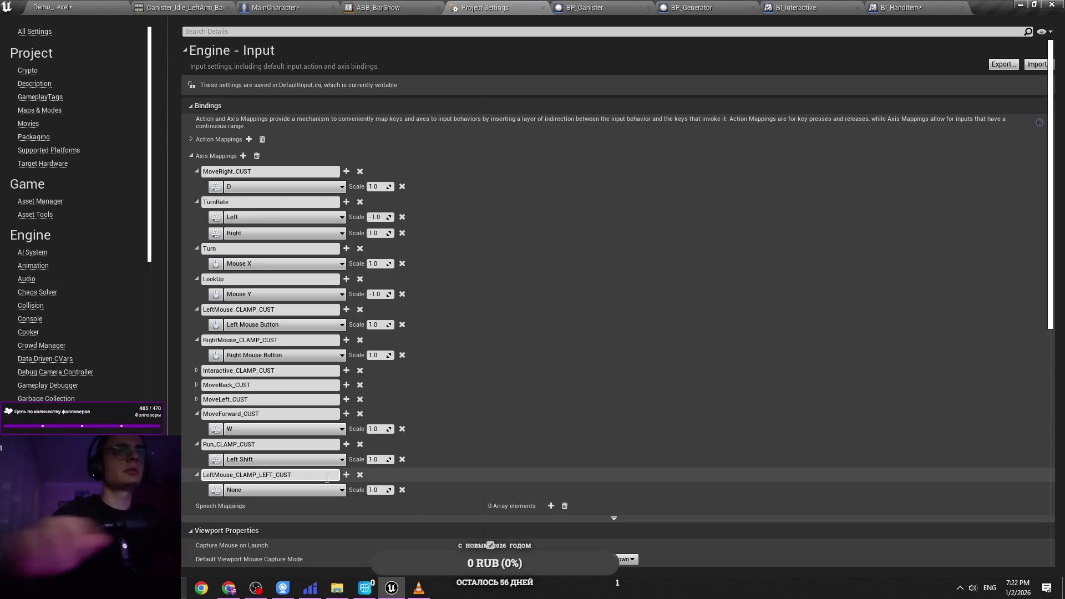
{"action": "left_click", "coordinate": [272, 490]}
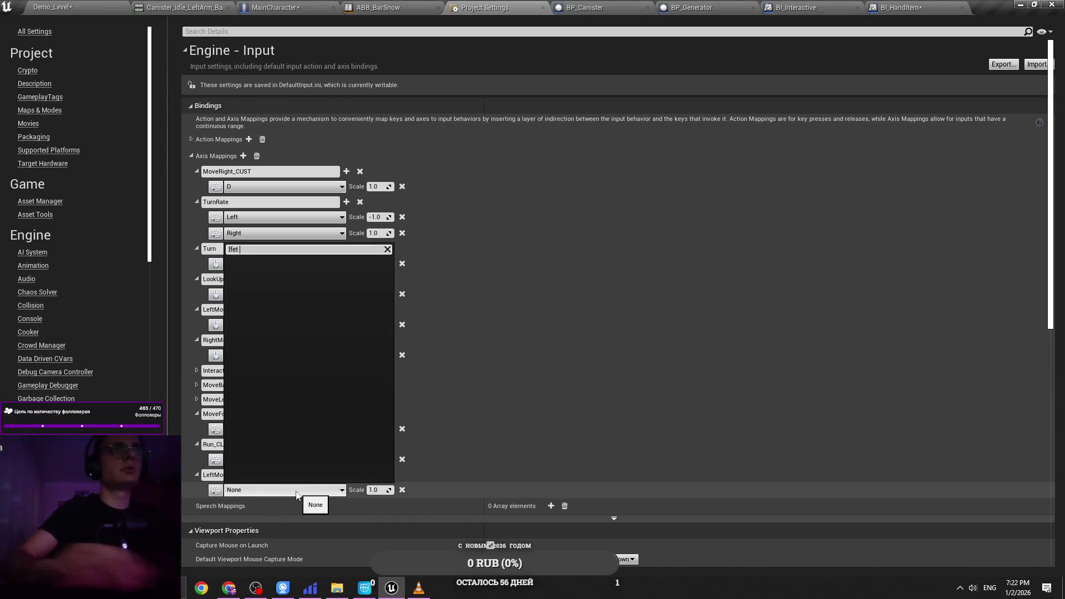
{"action": "type", "text": "mouse b"}
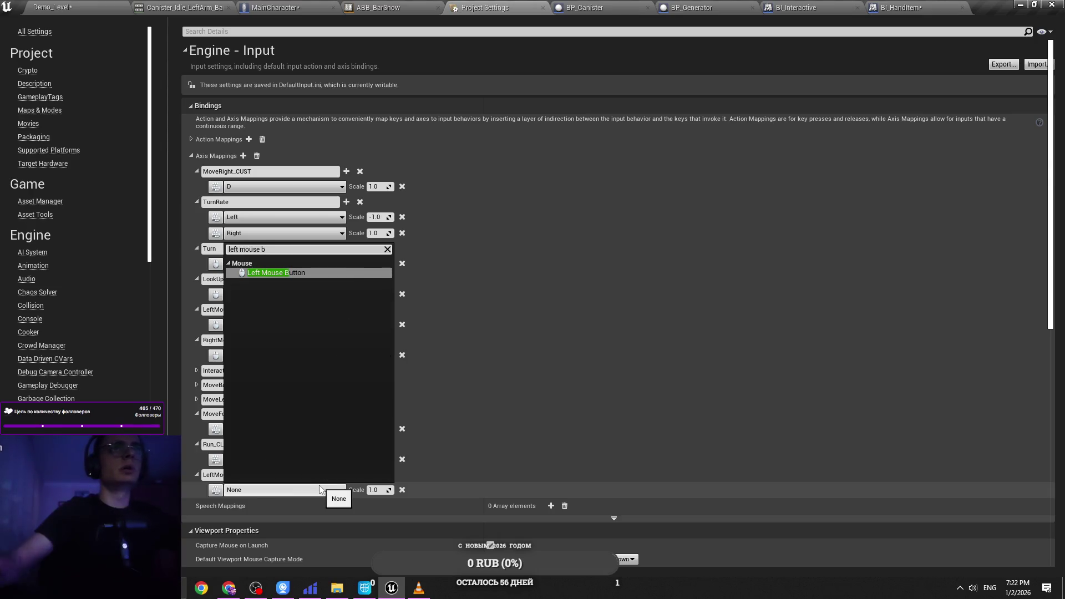
{"action": "key", "text": "Return"}
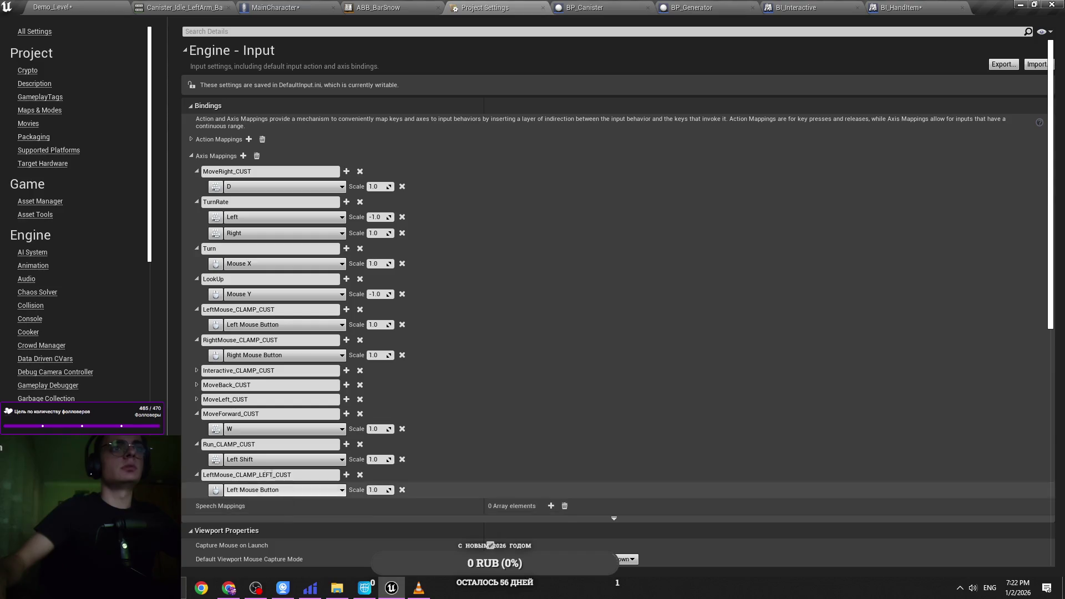
{"action": "left_click", "coordinate": [296, 7]}
{"action": "scroll", "coordinate": [339, 253], "scroll_direction": "up", "scroll_amount": 1}
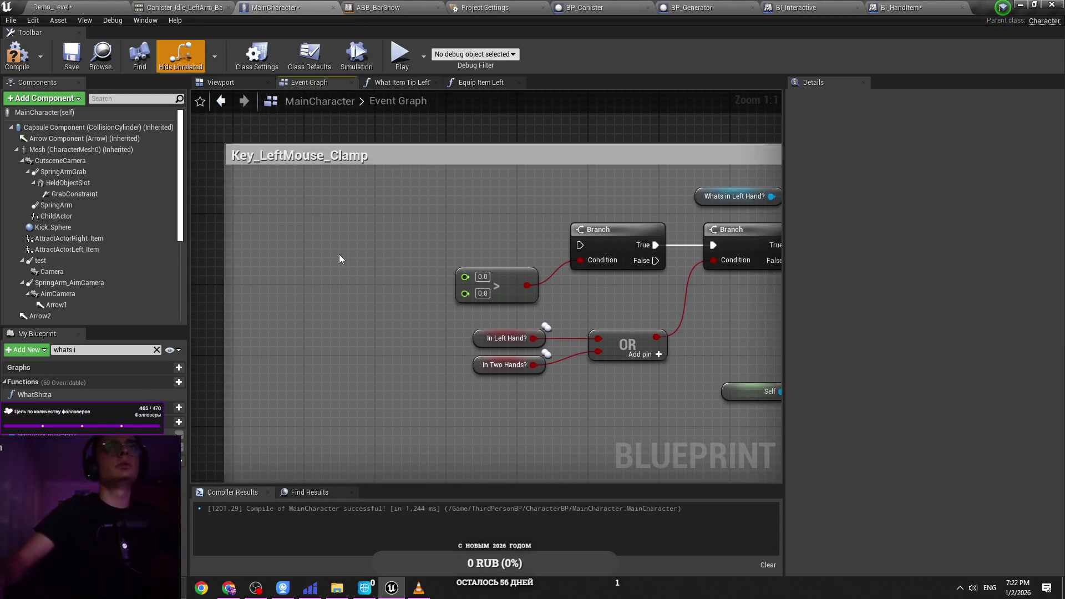
Step: Add an InputAxis LeftMouse_CLAMP_LEFT_CUST event, wiring Axis Value to '>' and exec to the first Branch
{"action": "right_click", "coordinate": [339, 254]}
{"action": "type", "text": "clam"}
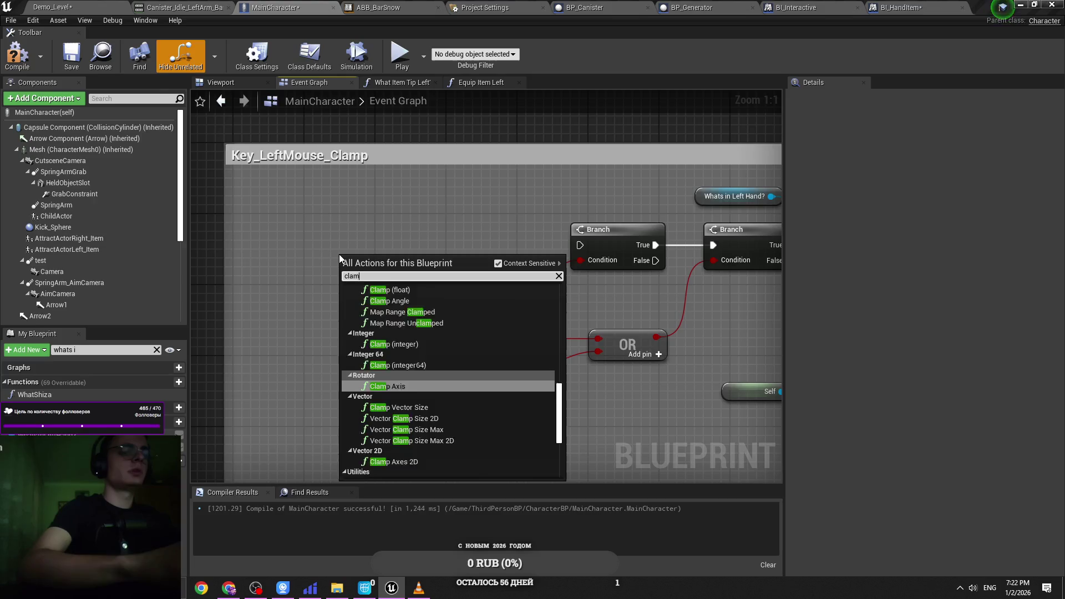
{"action": "type", "text": "p left"}
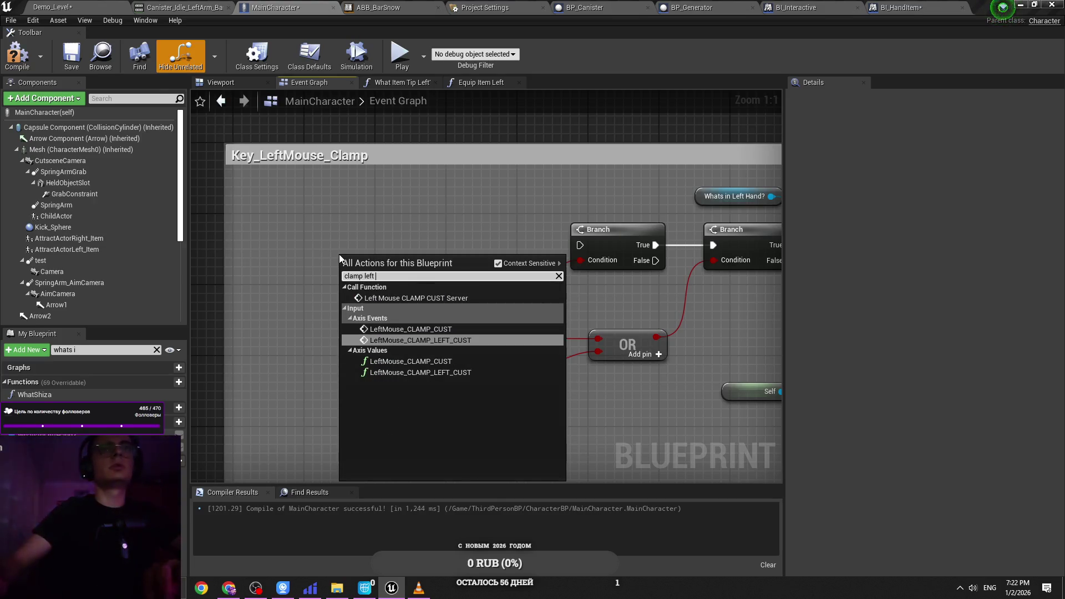
{"action": "key", "text": "Escape"}
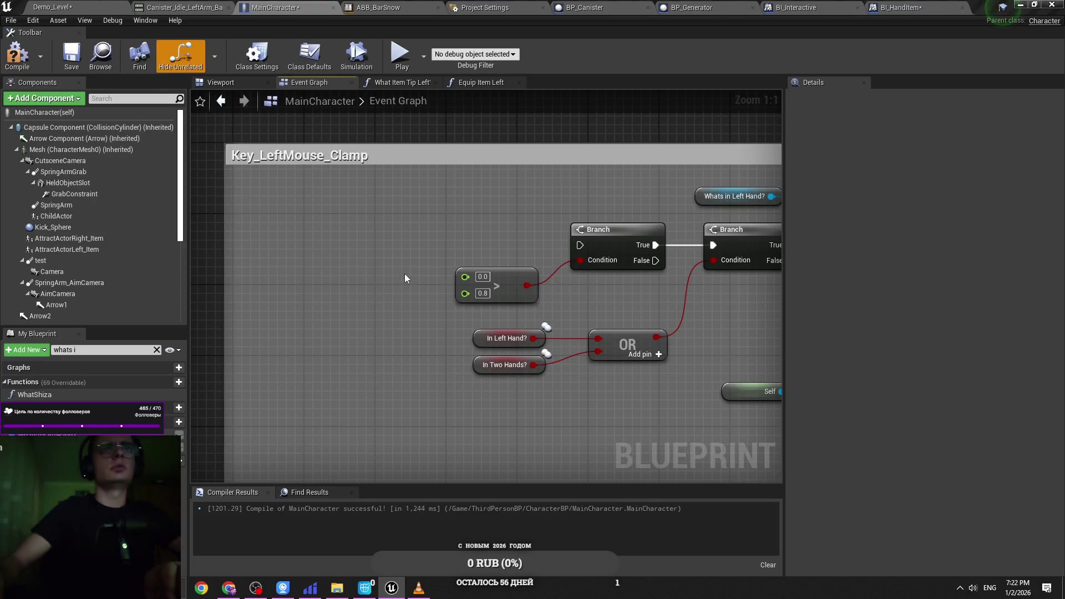
{"action": "mouse_move", "coordinate": [435, 269]}
{"action": "left_mouse_down"}
{"action": "mouse_move", "coordinate": [465, 275]}
{"action": "mouse_move", "coordinate": [424, 248]}
{"action": "left_mouse_up"}
{"action": "left_click_drag", "start_coordinate": [561, 244], "coordinate": [579, 244]}
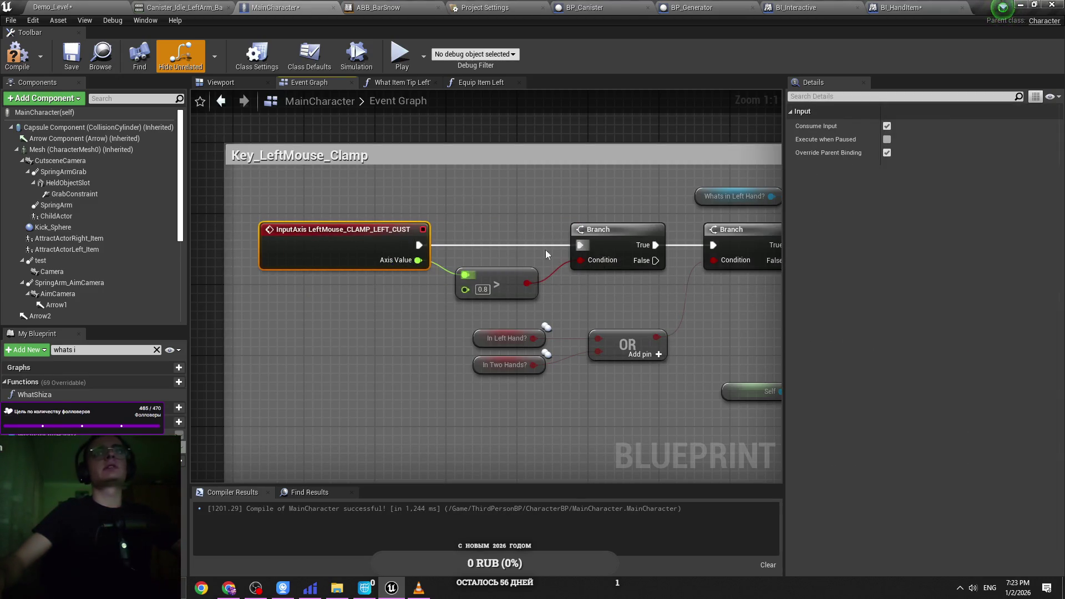
{"action": "left_click", "coordinate": [481, 248]}
{"action": "scroll", "coordinate": [480, 248], "scroll_direction": "down", "scroll_amount": 2}
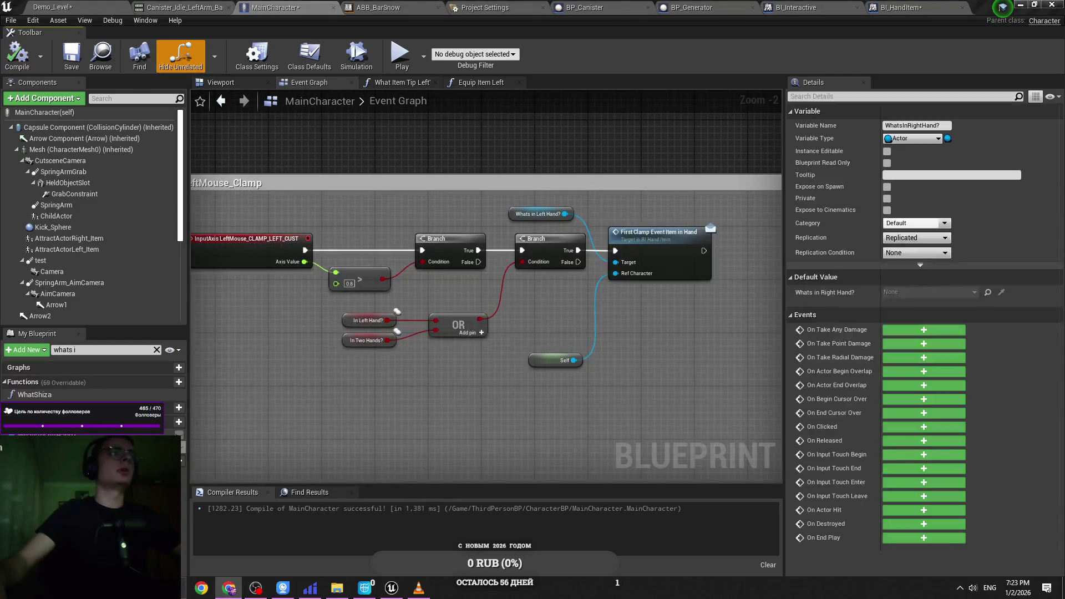
{"action": "left_click_drag", "start_coordinate": [436, 387], "coordinate": [518, 388]}
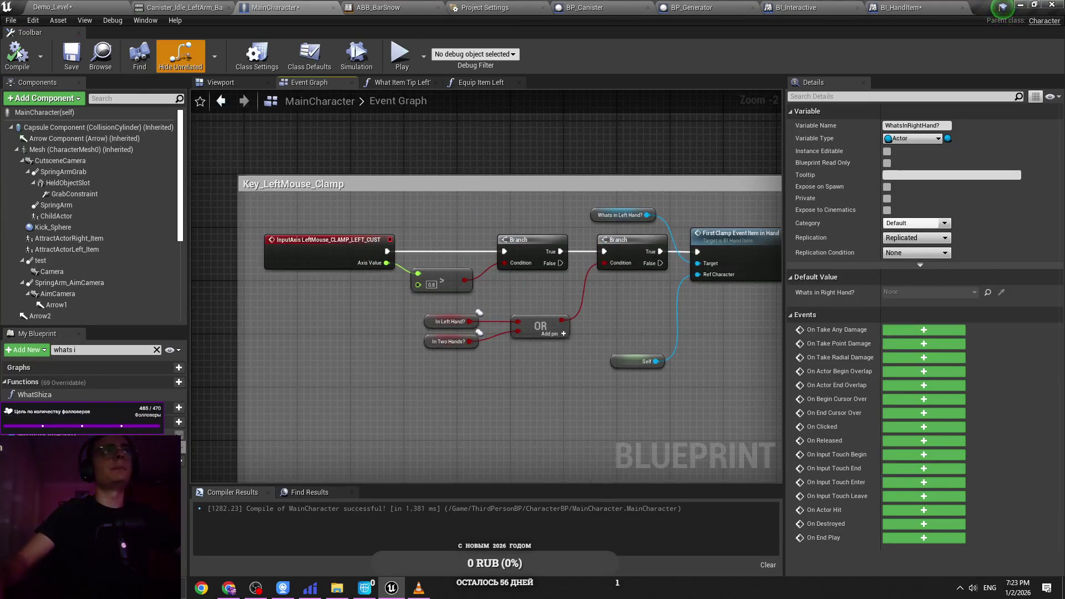
{"action": "left_click", "coordinate": [211, 6]}
{"action": "left_click", "coordinate": [379, 8]}
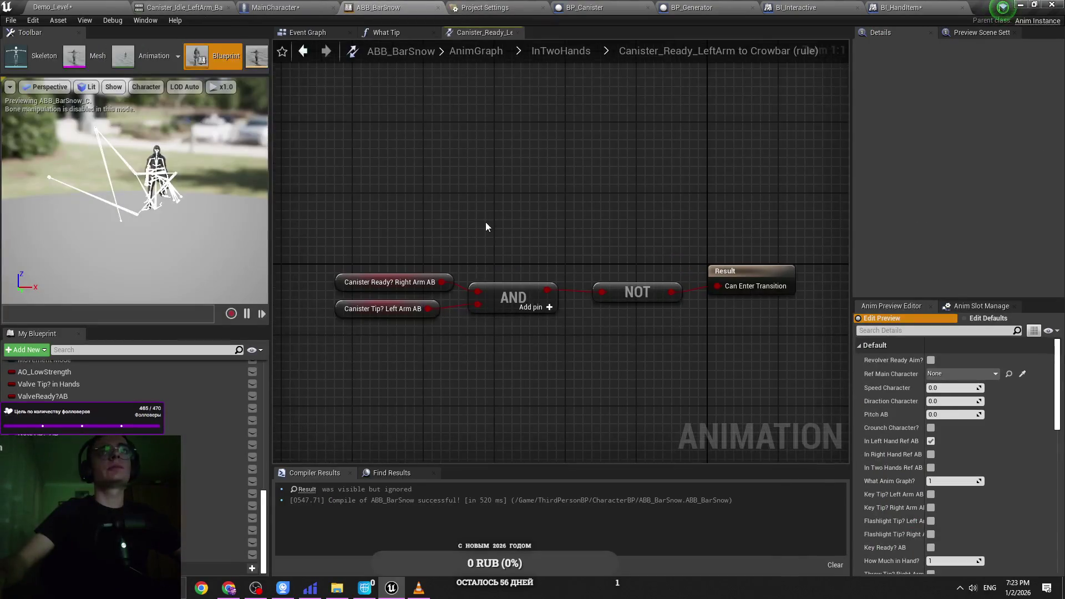
Step: Playtest the level, walking the character toward the blue generator's opening
{"action": "left_click", "coordinate": [81, 5]}
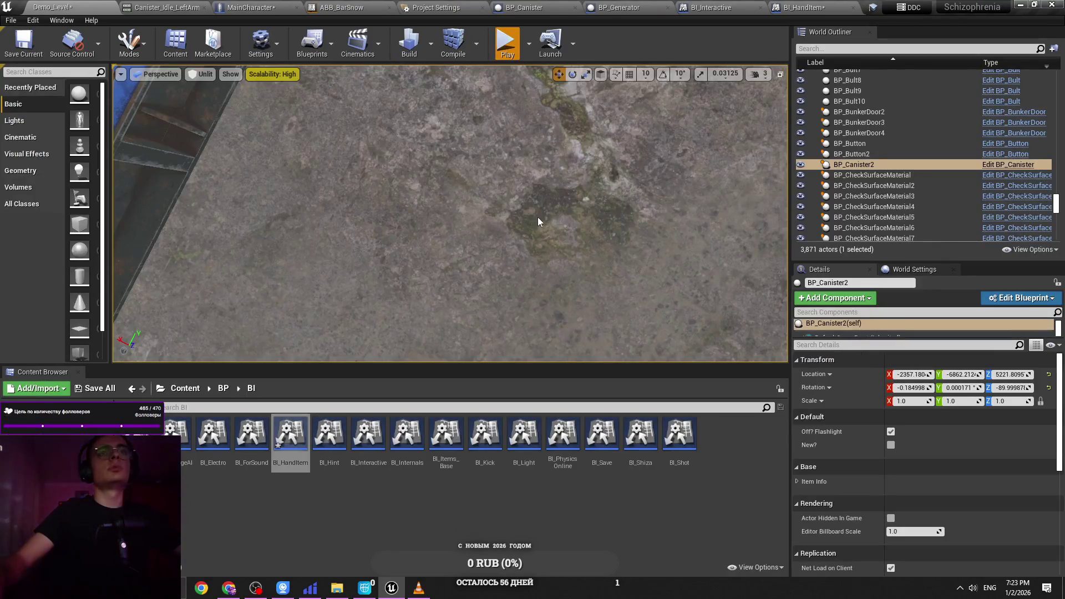
{"action": "key", "text": "alt+p"}
{"action": "key", "text": "e"}
{"action": "key", "text": "w"}
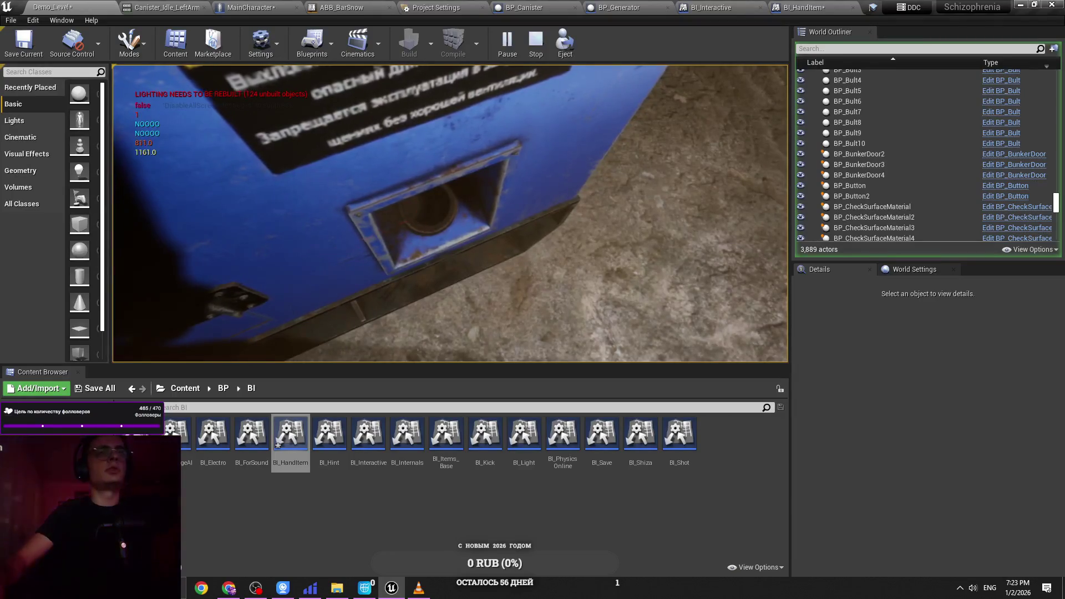
{"action": "key", "text": "Escape"}
Step: In ABB_BarSnow, open the Canister_Ready_LeftArm state inside the InTwoHands state machine
{"action": "left_click", "coordinate": [209, 388]}
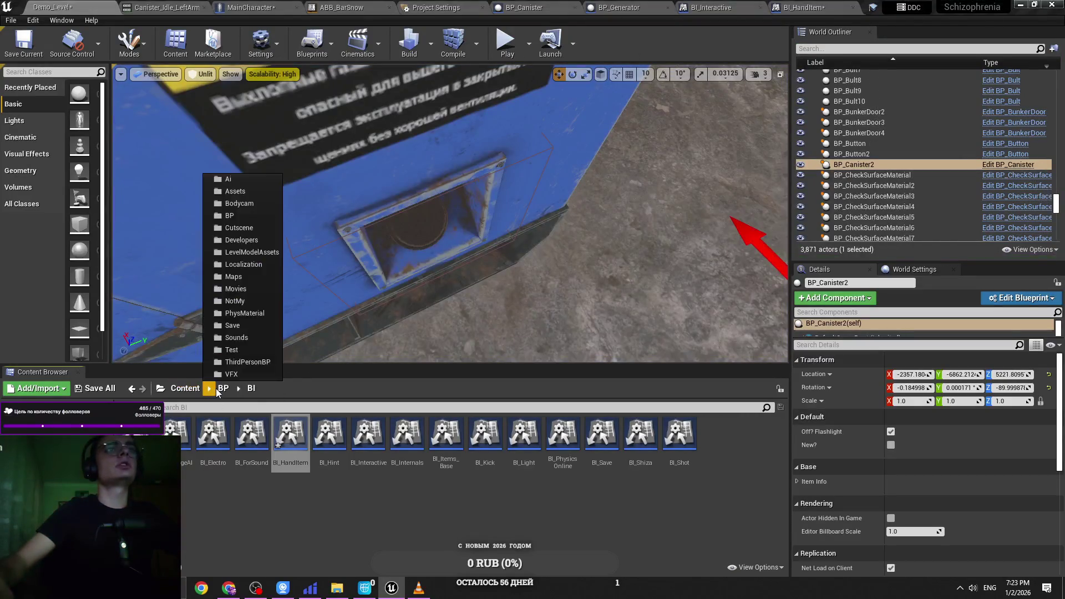
{"action": "left_click", "coordinate": [225, 8]}
{"action": "left_click", "coordinate": [377, 7]}
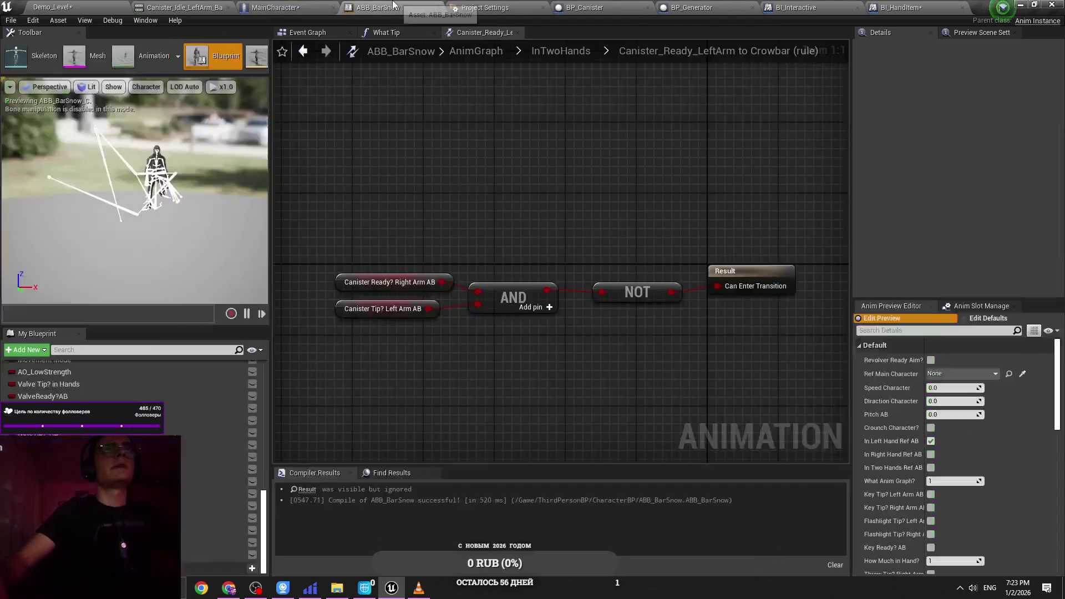
{"action": "left_click", "coordinate": [400, 35]}
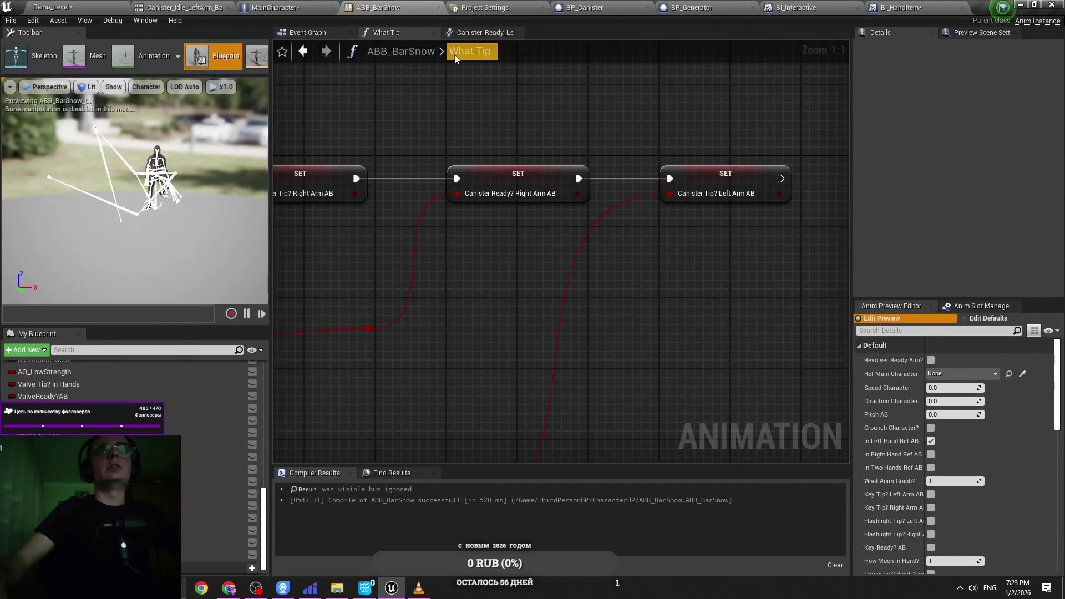
{"action": "left_click", "coordinate": [482, 33]}
{"action": "left_click", "coordinate": [473, 51]}
{"action": "scroll", "coordinate": [483, 192], "scroll_direction": "up", "scroll_amount": 3}
{"action": "double_click", "coordinate": [483, 192]}
{"action": "scroll", "coordinate": [516, 224], "scroll_direction": "up", "scroll_amount": 2}
{"action": "left_click_drag", "start_coordinate": [803, 387], "coordinate": [560, 268]}
{"action": "double_click", "coordinate": [560, 268]}
Step: Browse Content > ThirdPersonBP > AnimationsBarSnow > Items > Canister and drag in the left-arm canister animation
{"action": "left_click", "coordinate": [69, 7]}
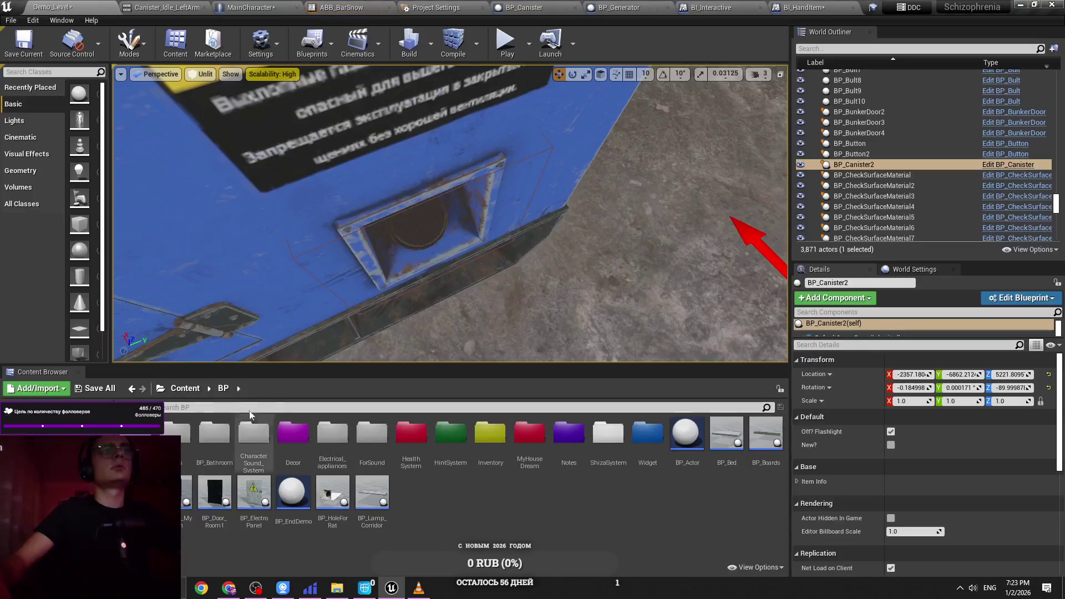
{"action": "left_click", "coordinate": [214, 390]}
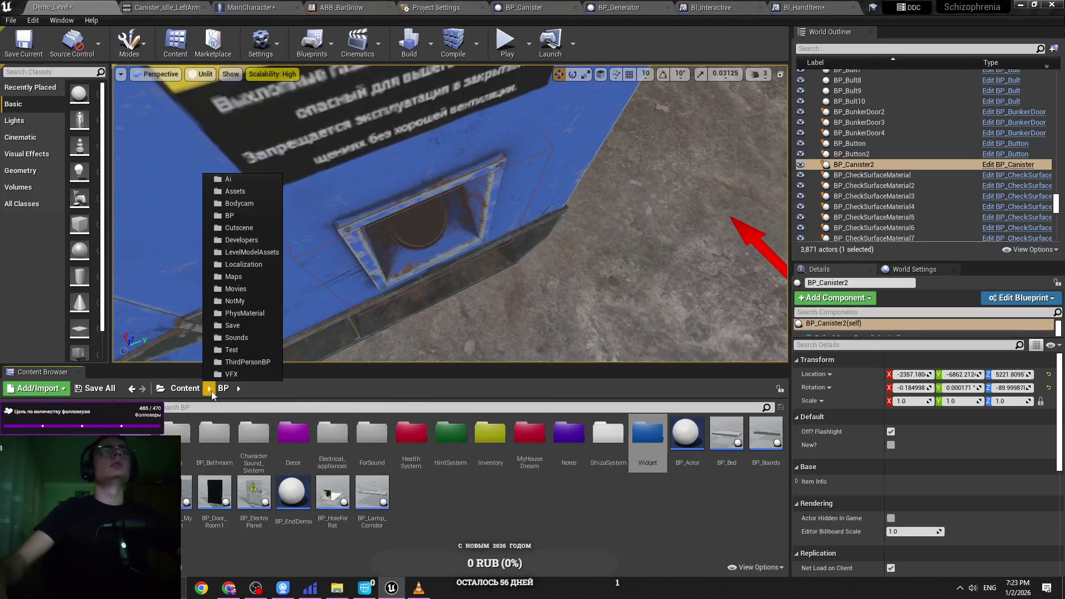
{"action": "left_click", "coordinate": [222, 374]}
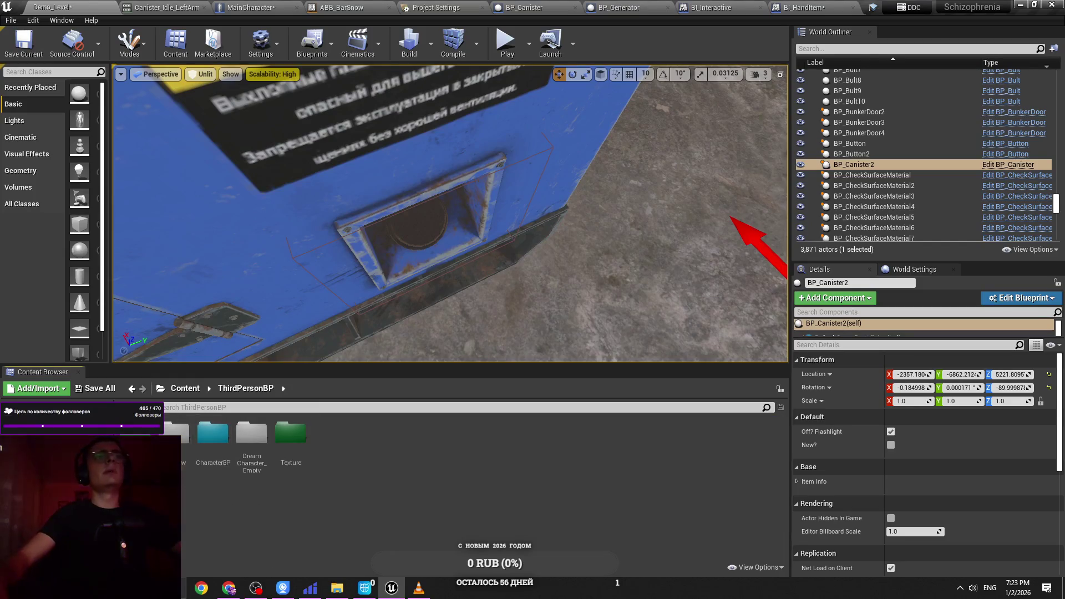
{"action": "double_click", "coordinate": [178, 438]}
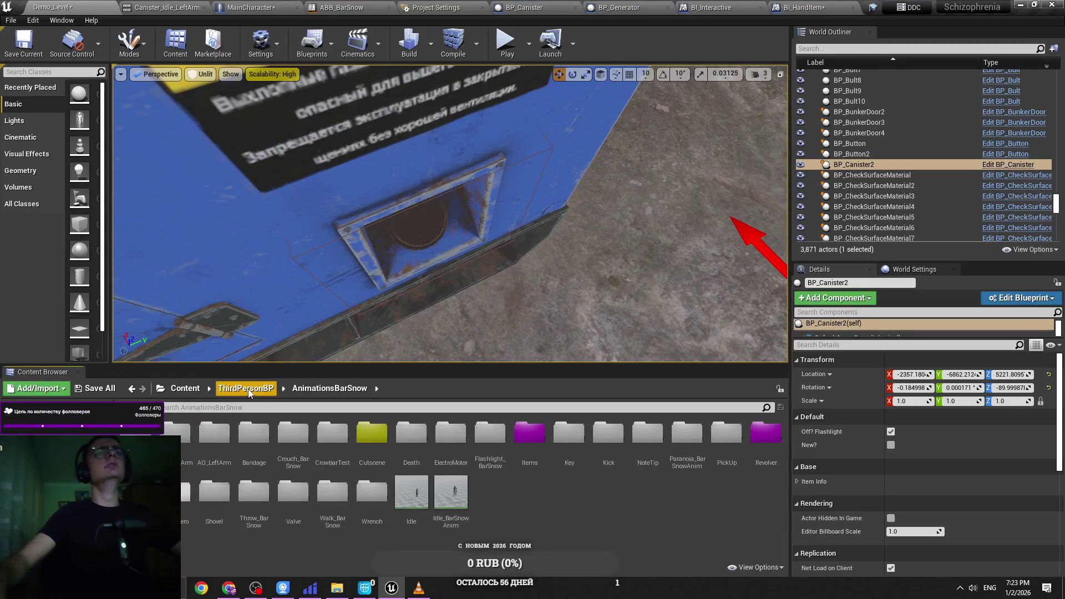
{"action": "double_click", "coordinate": [530, 433]}
{"action": "double_click", "coordinate": [183, 441]}
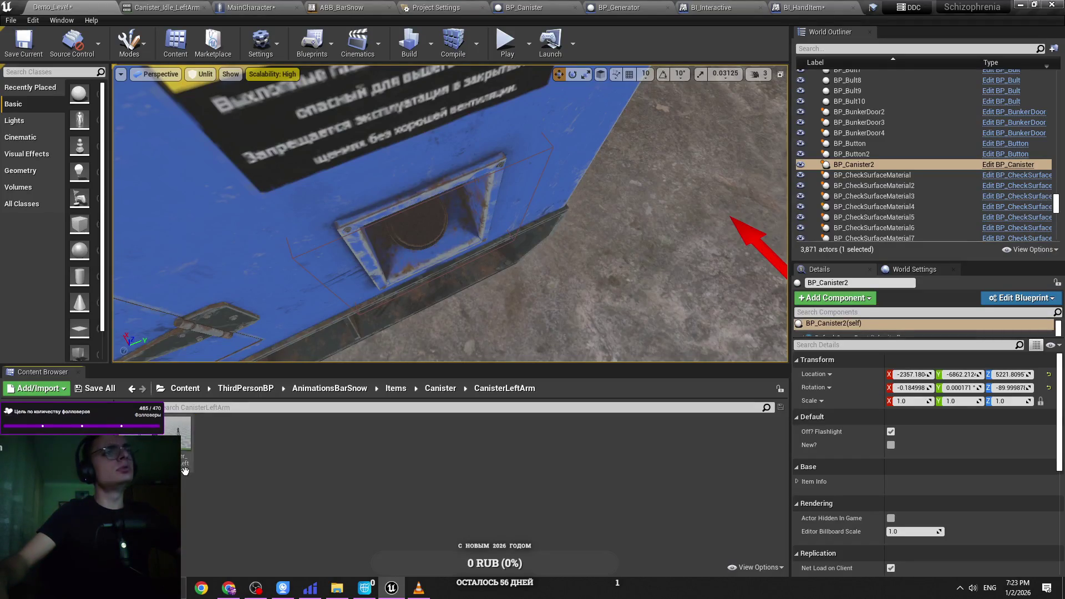
{"action": "mouse_move", "coordinate": [187, 430]}
{"action": "left_mouse_down"}
{"action": "mouse_move", "coordinate": [461, 19]}
{"action": "mouse_move", "coordinate": [840, 44]}
{"action": "mouse_move", "coordinate": [122, 67]}
{"action": "mouse_move", "coordinate": [221, 20]}
{"action": "mouse_move", "coordinate": [461, 78]}
{"action": "mouse_move", "coordinate": [383, 34]}
{"action": "mouse_move", "coordinate": [379, 19]}
{"action": "mouse_move", "coordinate": [575, 277]}
{"action": "left_mouse_up"}
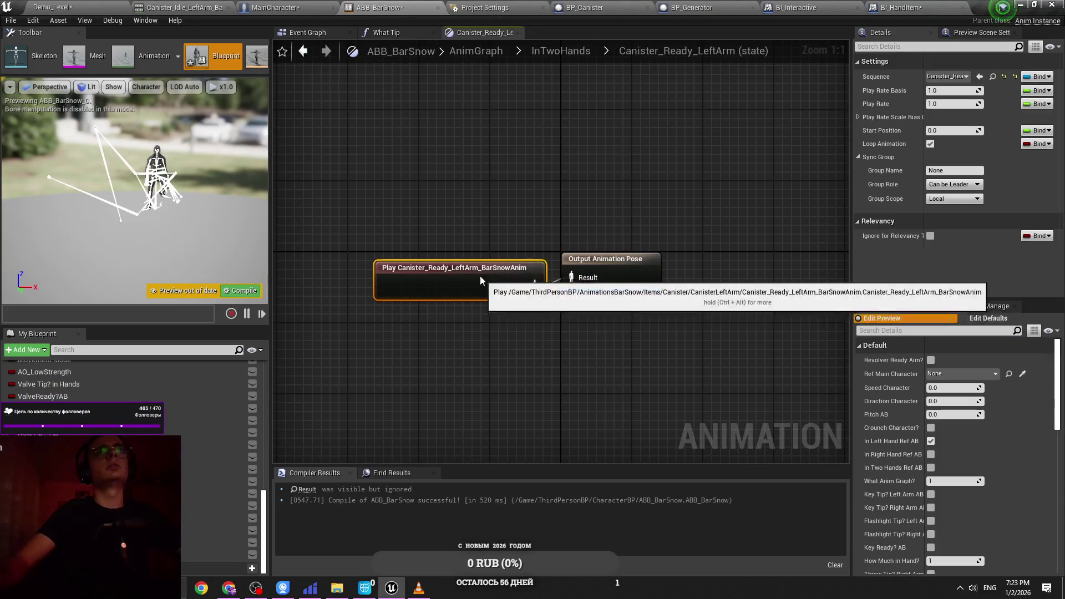
{"action": "left_click", "coordinate": [53, 6]}
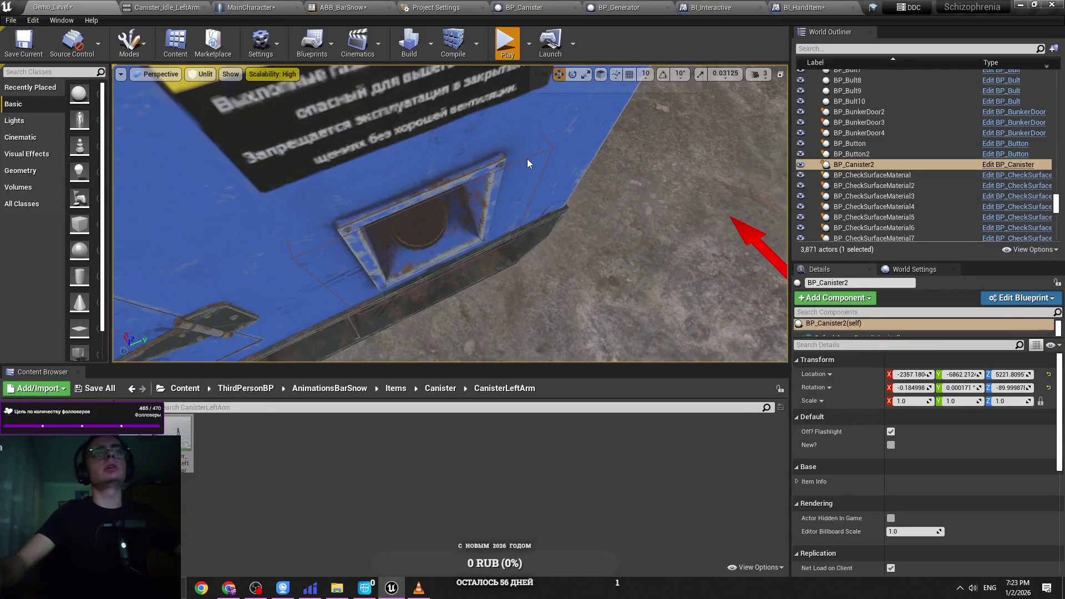
Step: Playtest carrying the canister left-handed to the generator opening, inspecting it with the debug camera
{"action": "key", "text": "alt+p"}
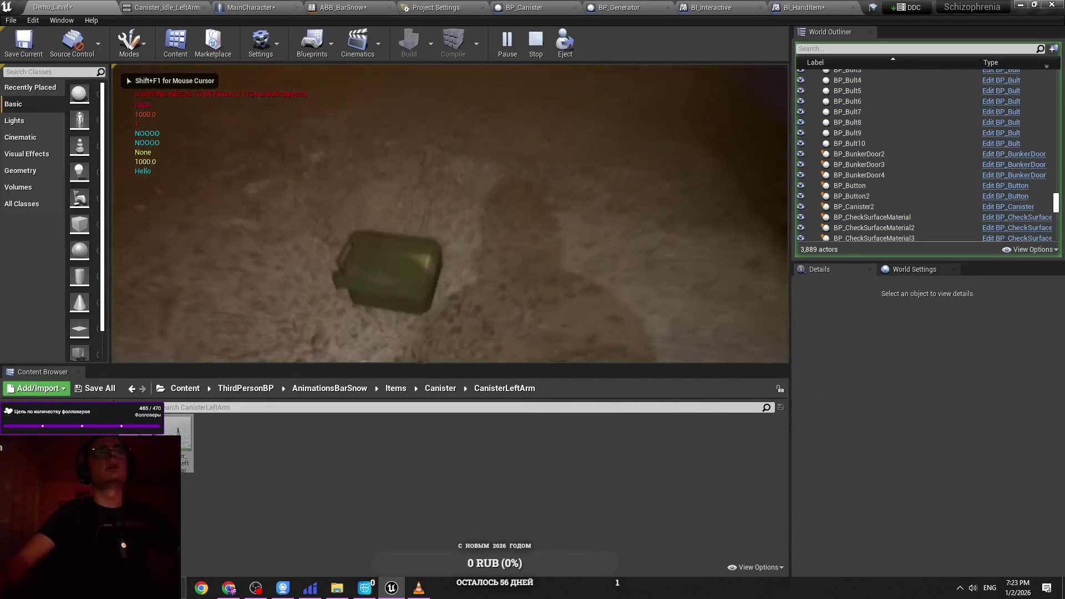
{"action": "key", "text": "shift+F1"}
{"action": "scroll", "coordinate": [814, 188], "scroll_direction": "up", "scroll_amount": 5}
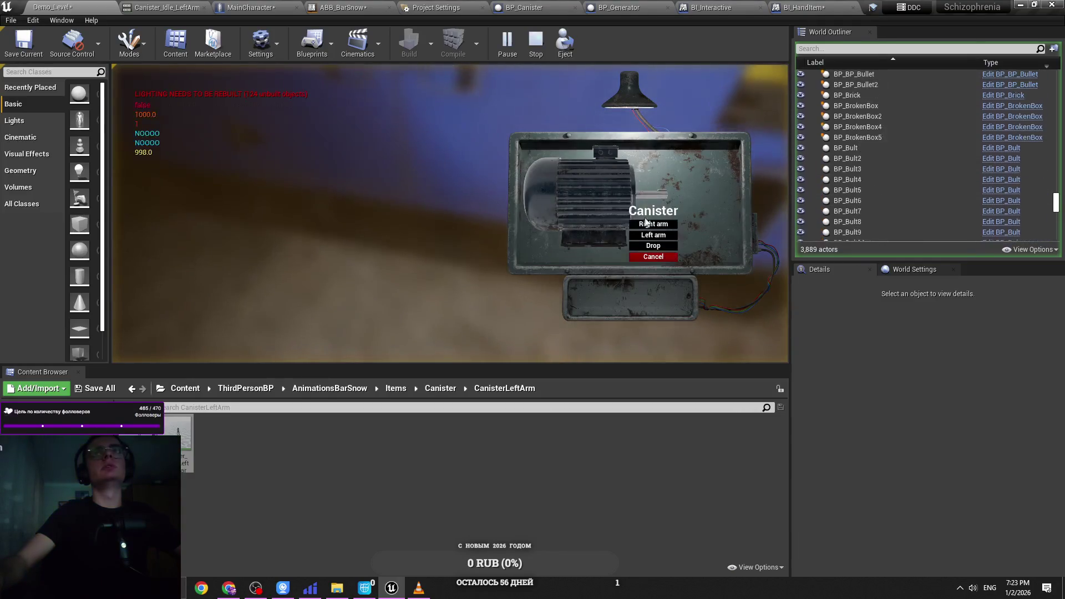
{"action": "left_click", "coordinate": [451, 213]}
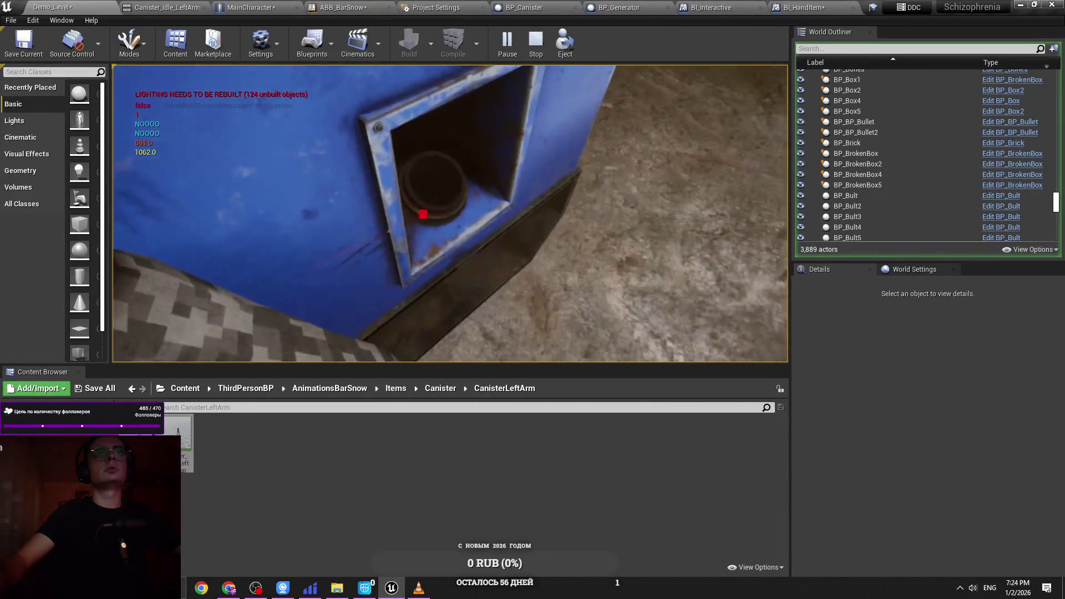
{"action": "key", "text": "semicolon"}
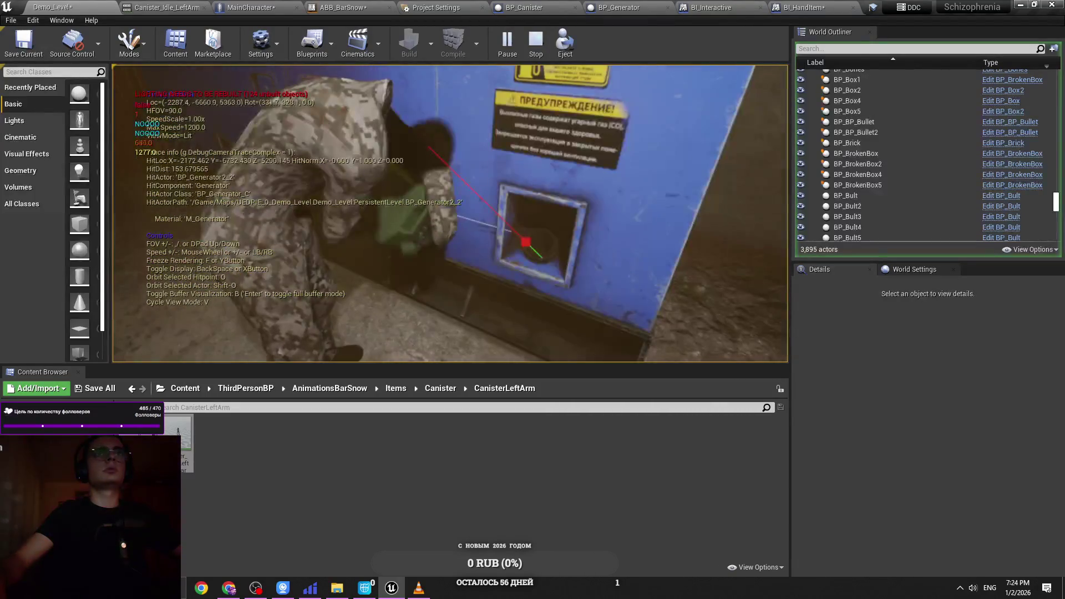
{"action": "key", "text": "Escape"}
{"action": "left_click", "coordinate": [265, 9]}
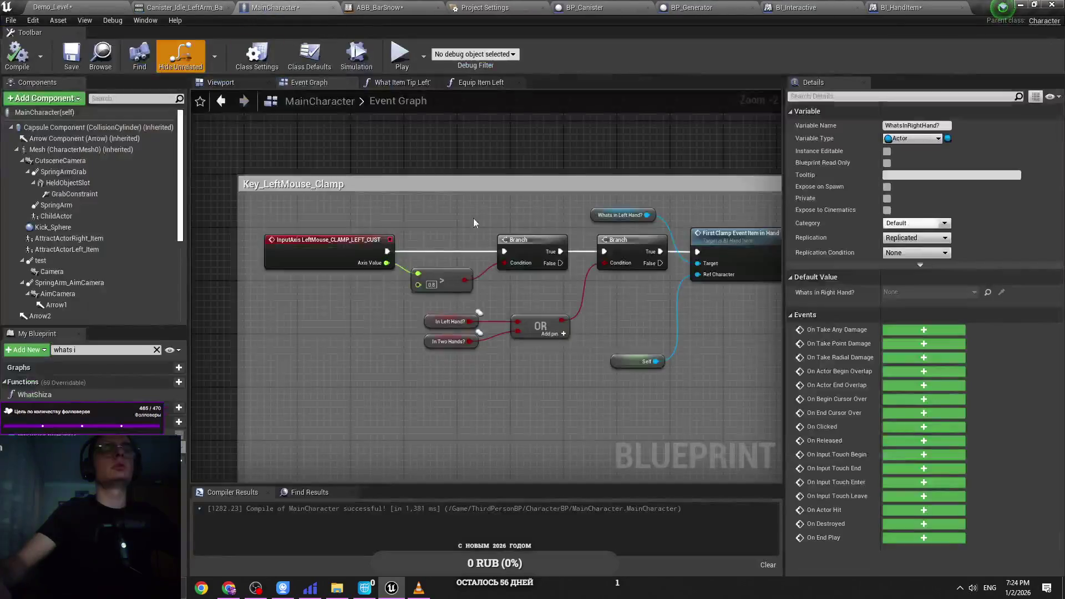
Step: Save the MainCharacter changes and cycle through the open editor tabs
{"action": "key", "text": "ctrl+s"}
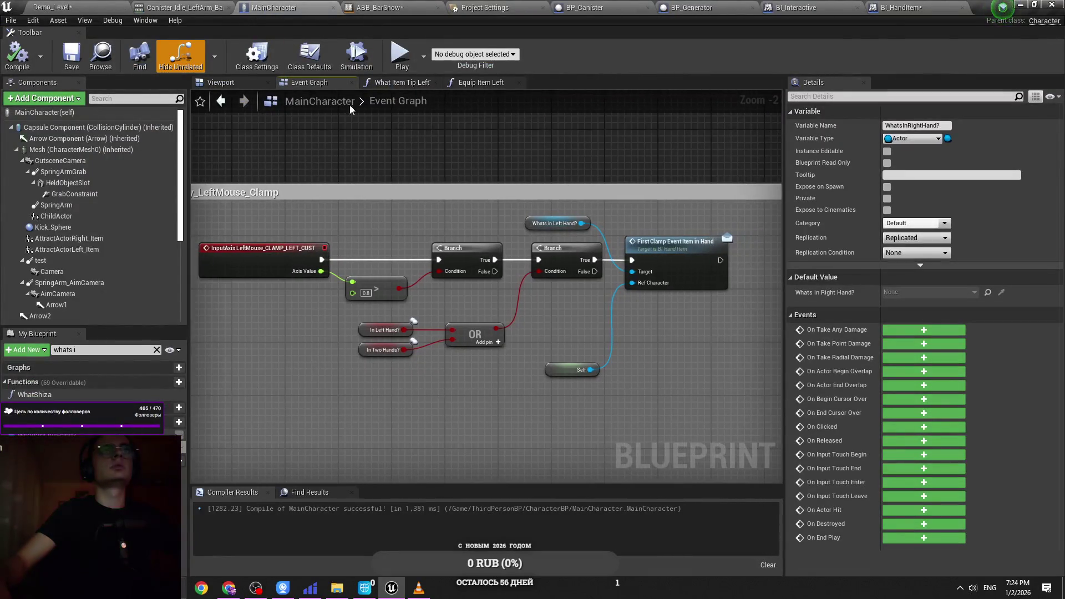
{"action": "key", "text": "ctrl+Tab"}
{"action": "key", "text": "ctrl+Tab"}
{"action": "key", "text": "ctrl+Tab"}
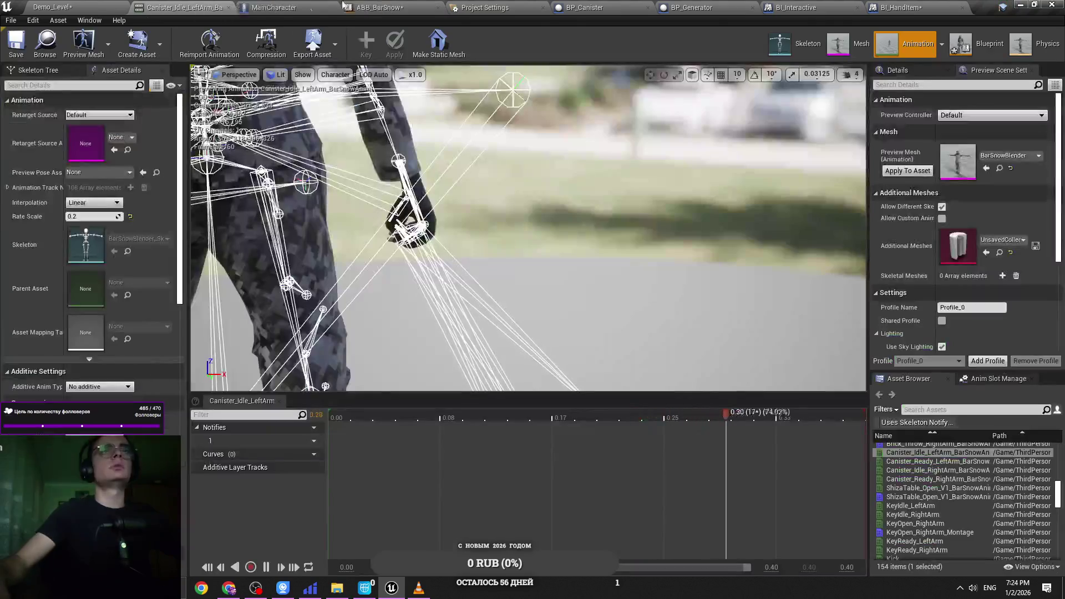
{"action": "left_click", "coordinate": [366, 8]}
{"action": "left_click", "coordinate": [275, 8]}
{"action": "left_click", "coordinate": [485, 7]}
{"action": "left_click", "coordinate": [275, 7]}
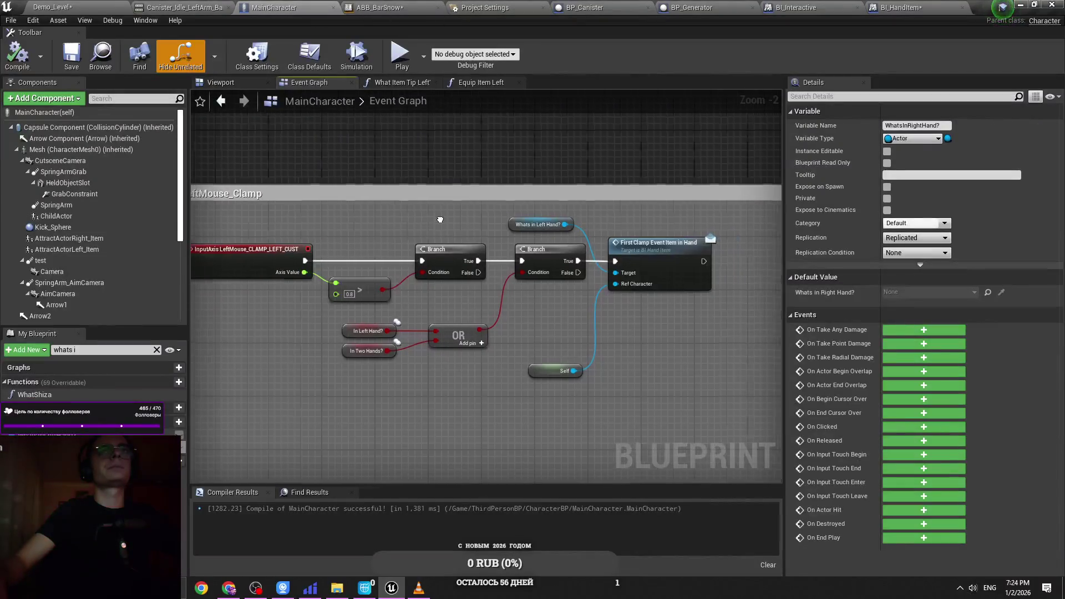
Step: Check ABB_BarSnow, then review the BP_Canister event logic with the graph zoomed out
{"action": "left_click", "coordinate": [382, 7]}
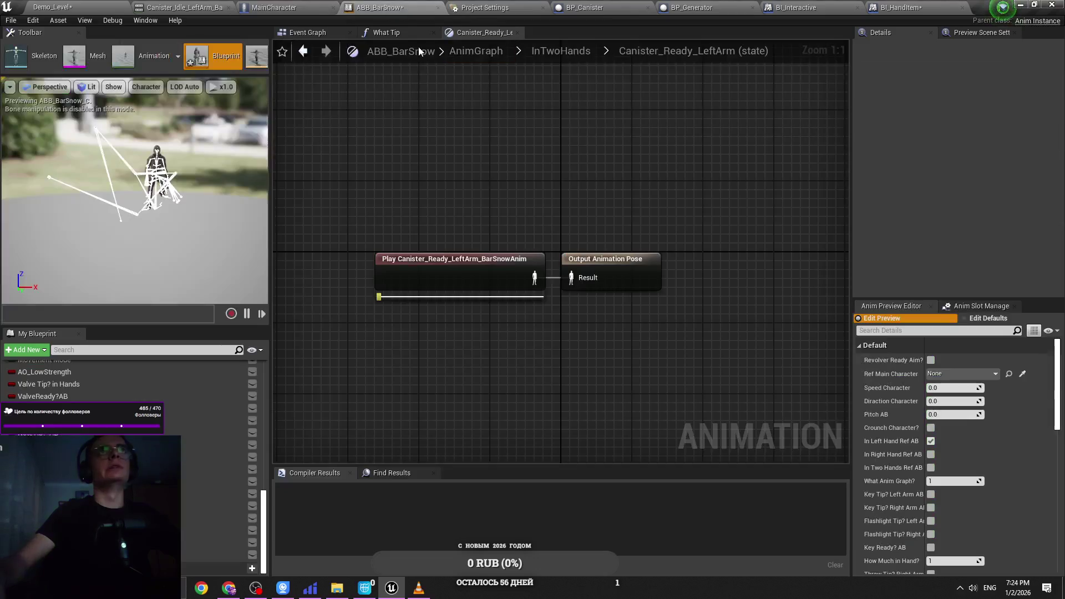
{"action": "left_click", "coordinate": [307, 5]}
{"action": "left_click", "coordinate": [618, 7]}
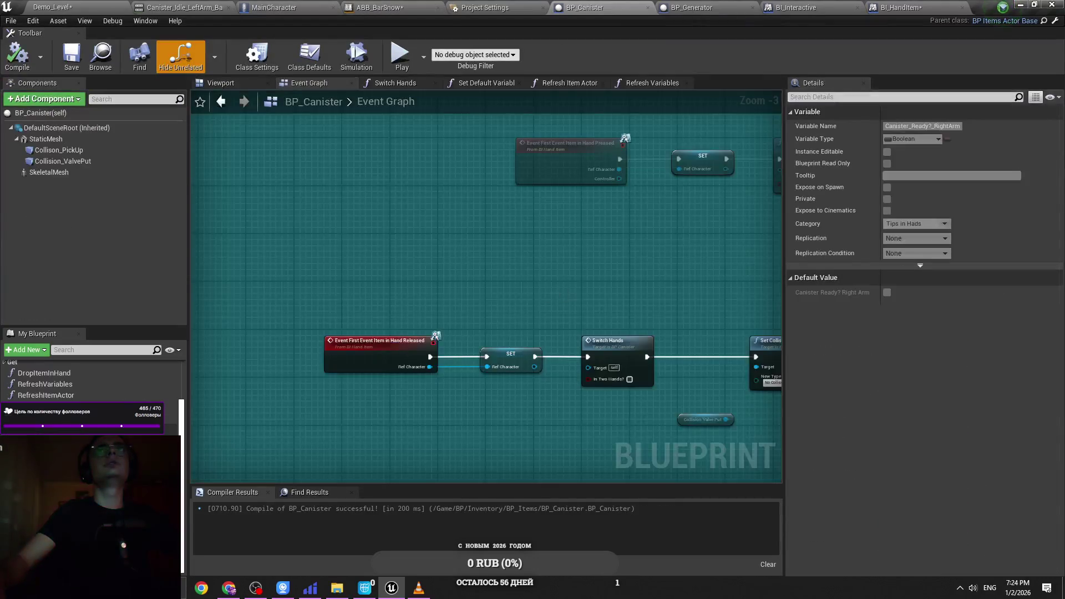
{"action": "left_click", "coordinate": [391, 265]}
{"action": "scroll", "coordinate": [368, 250], "scroll_direction": "up", "scroll_amount": 2}
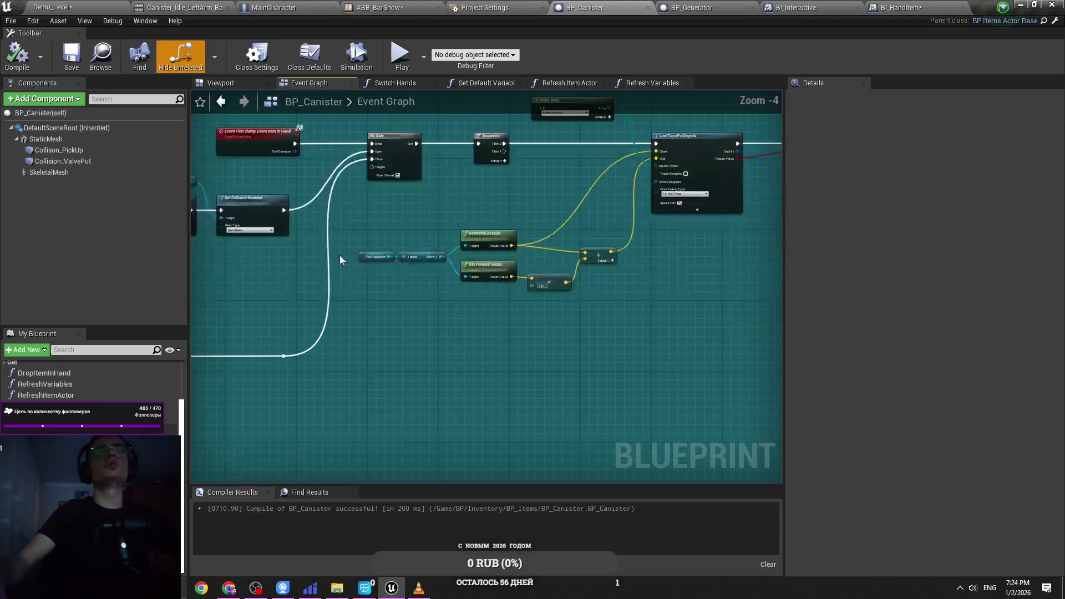
{"action": "scroll", "coordinate": [570, 267], "scroll_direction": "down", "scroll_amount": 3}
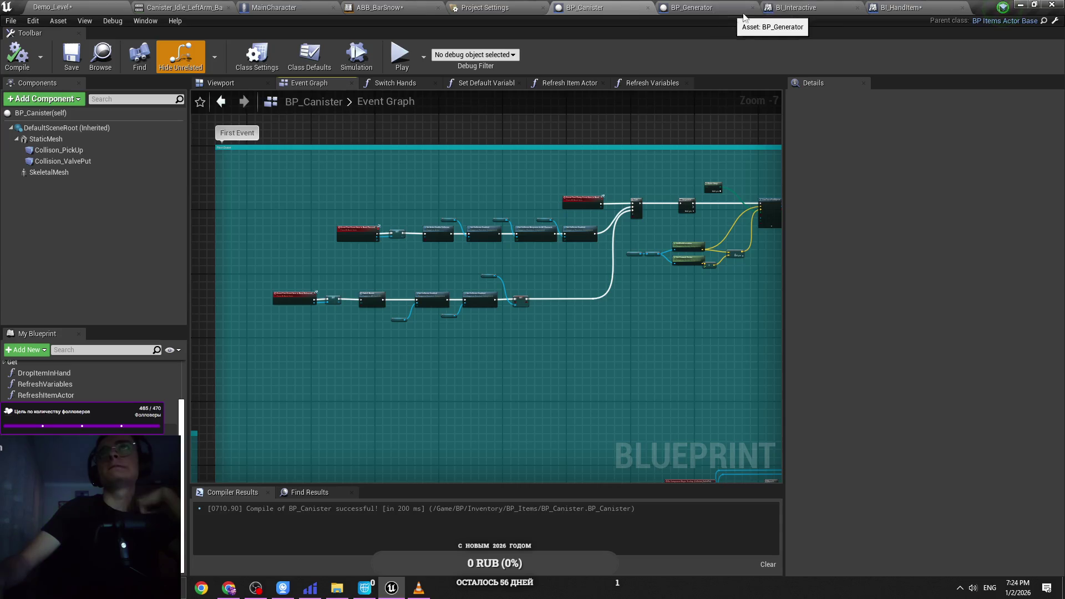
Step: Bring up the BP_Generator Event Graph, showing its Fuel default of 1000.0
{"action": "left_click", "coordinate": [693, 8]}
{"action": "left_click", "coordinate": [798, 8]}
{"action": "left_click", "coordinate": [743, 7]}
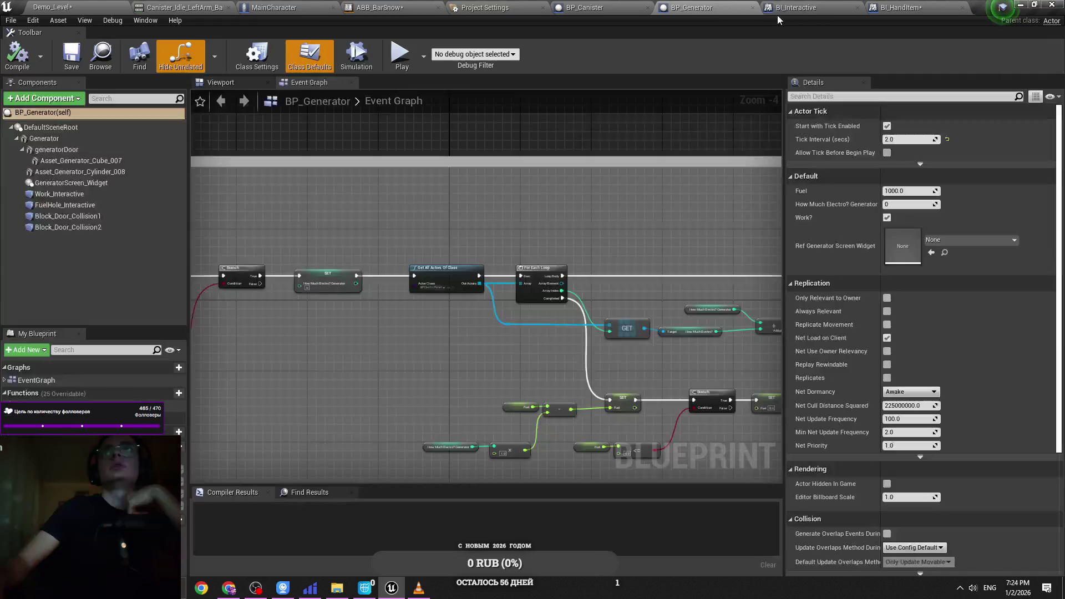
Step: In ABB_BarSnow, go up to the full AnimGraph and pan to the aim-offset blend nodes
{"action": "left_click", "coordinate": [438, 7]}
{"action": "left_click", "coordinate": [575, 55]}
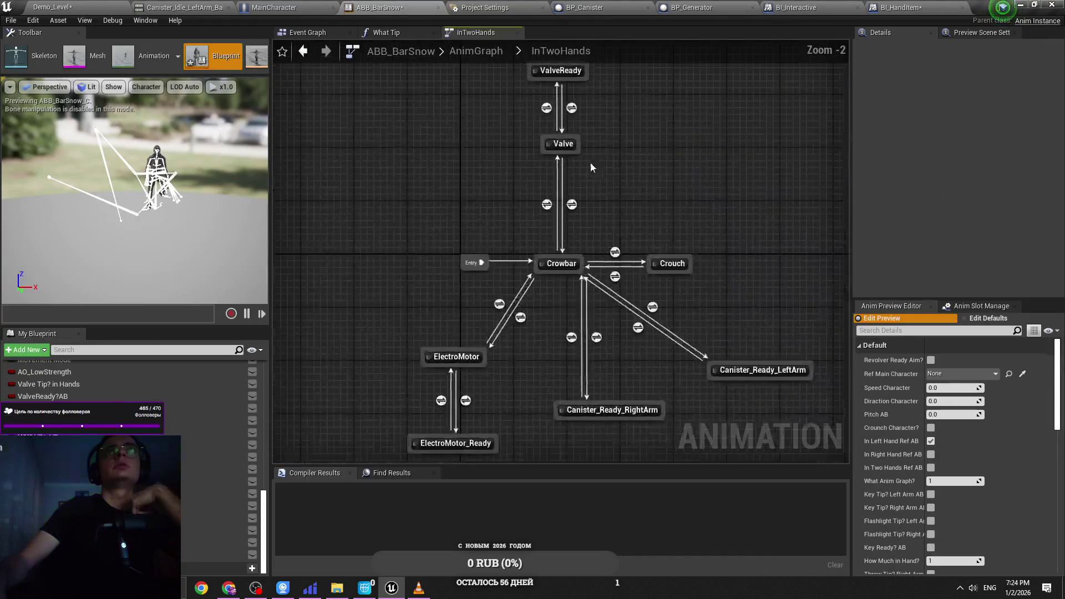
{"action": "left_click", "coordinate": [481, 49]}
{"action": "scroll", "coordinate": [419, 248], "scroll_direction": "up", "scroll_amount": 10}
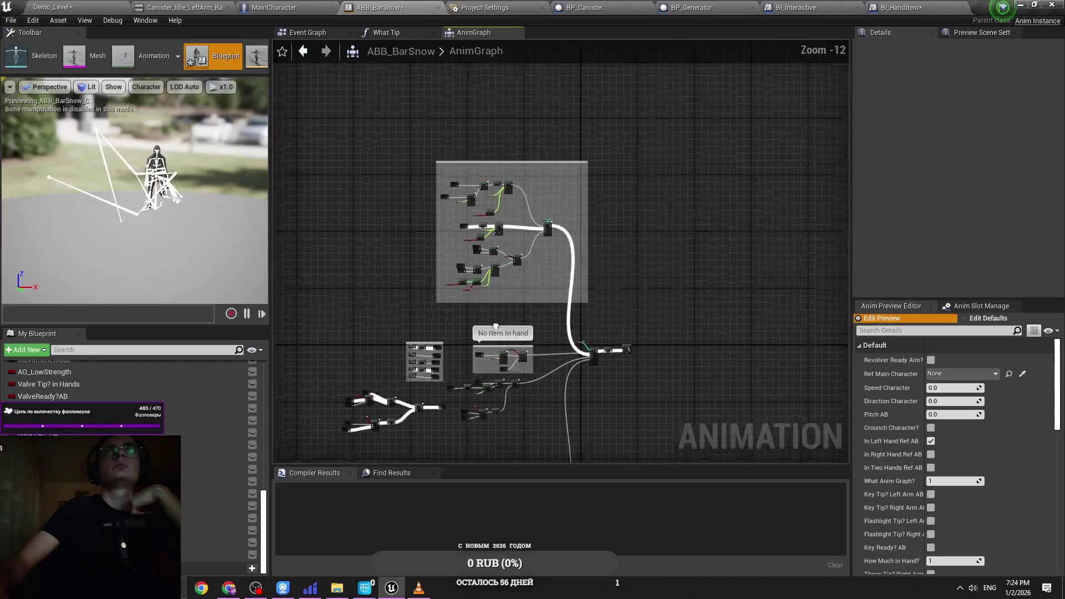
{"action": "left_click_drag", "start_coordinate": [361, 382], "coordinate": [412, 396]}
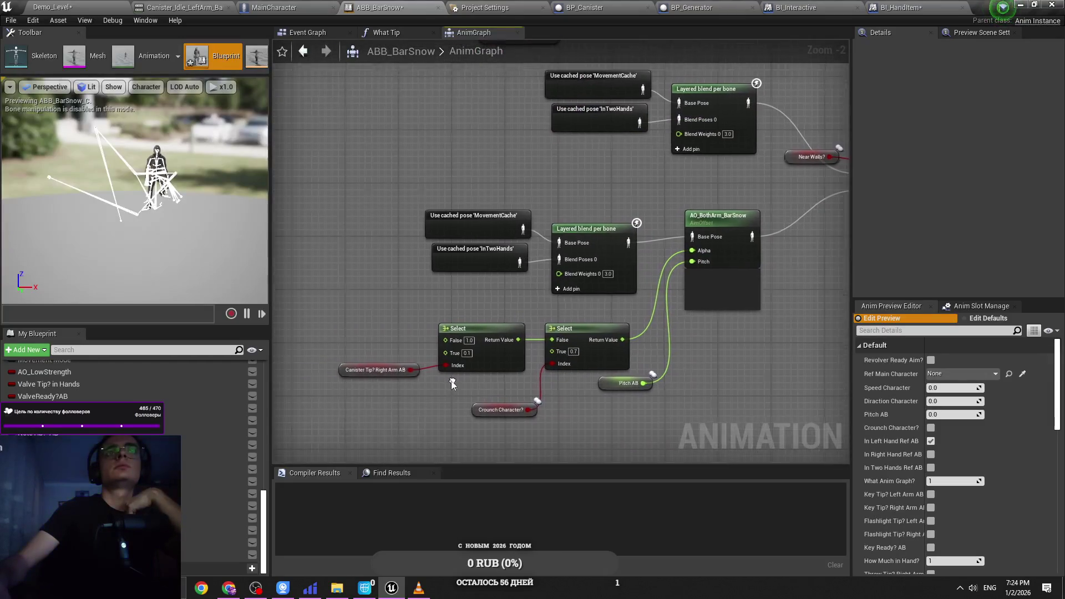
Step: Replace the Canister Tip? Right Arm AB getter with CanisterReady?_RightArm_AB, then return to Demo_Level
{"action": "left_click", "coordinate": [380, 370]}
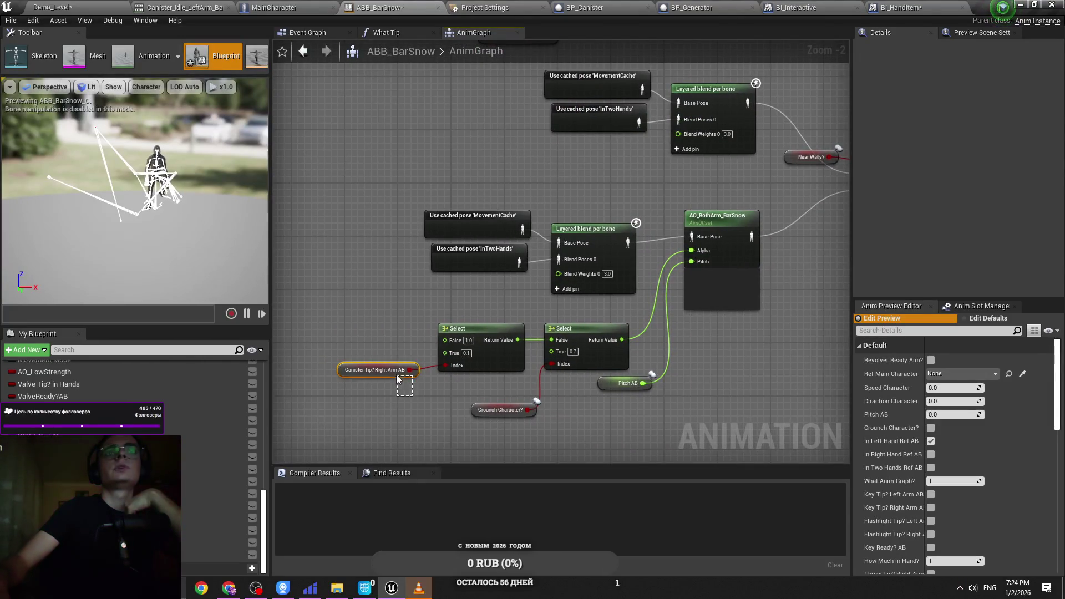
{"action": "scroll", "coordinate": [412, 398], "scroll_direction": "up", "scroll_amount": 1}
{"action": "left_click_drag", "start_coordinate": [411, 398], "coordinate": [454, 372]}
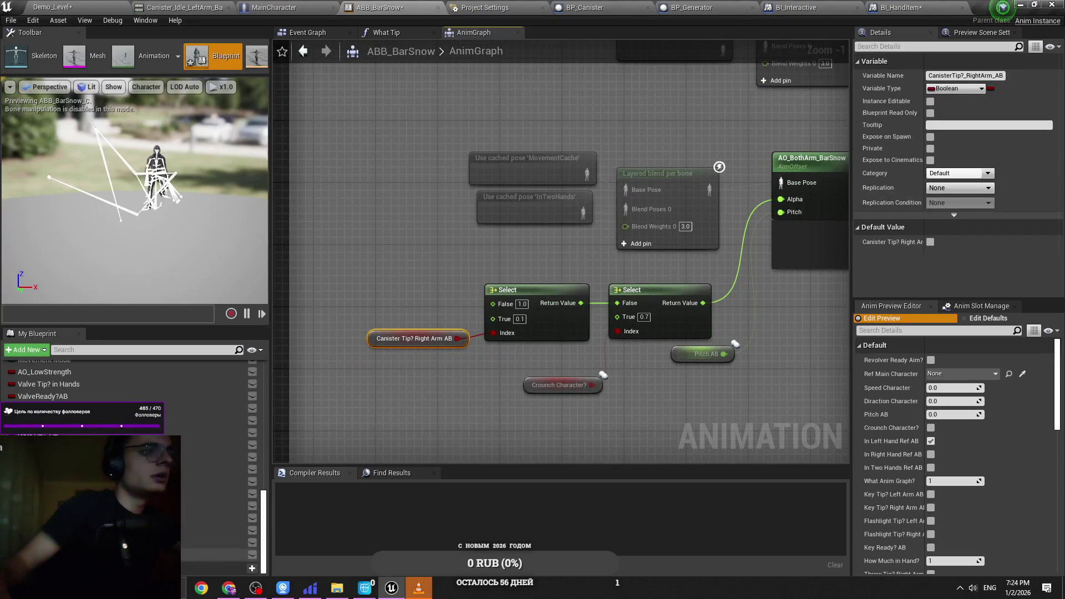
{"action": "left_click_drag", "start_coordinate": [222, 542], "coordinate": [448, 343]}
{"action": "left_click", "coordinate": [56, 8]}
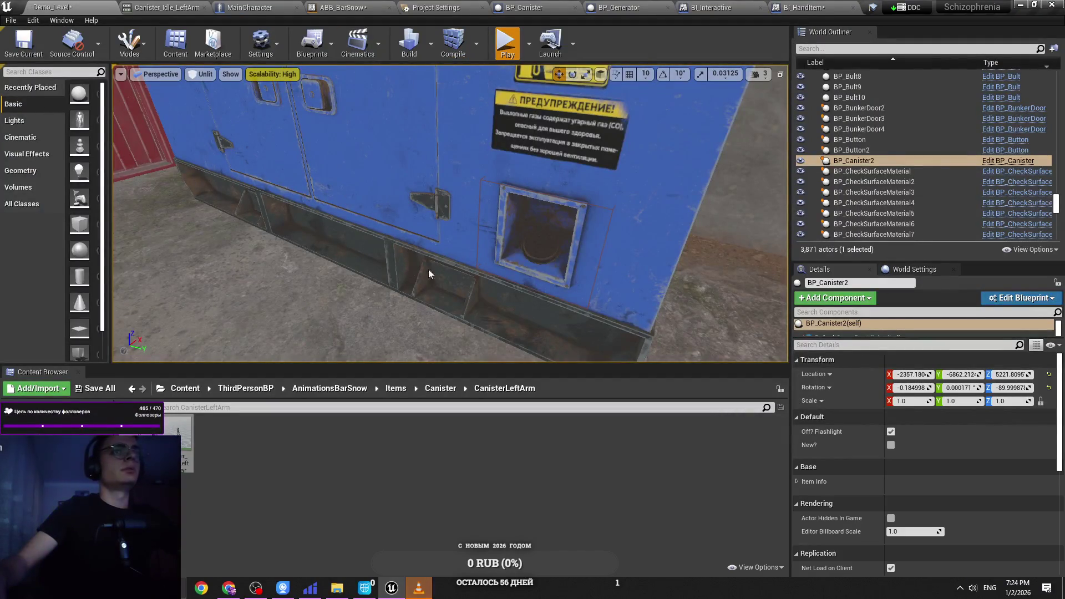
Step: Play-test the level, turning toward the generator and inspecting with the debug camera, then stop
{"action": "key", "text": "alt+p"}
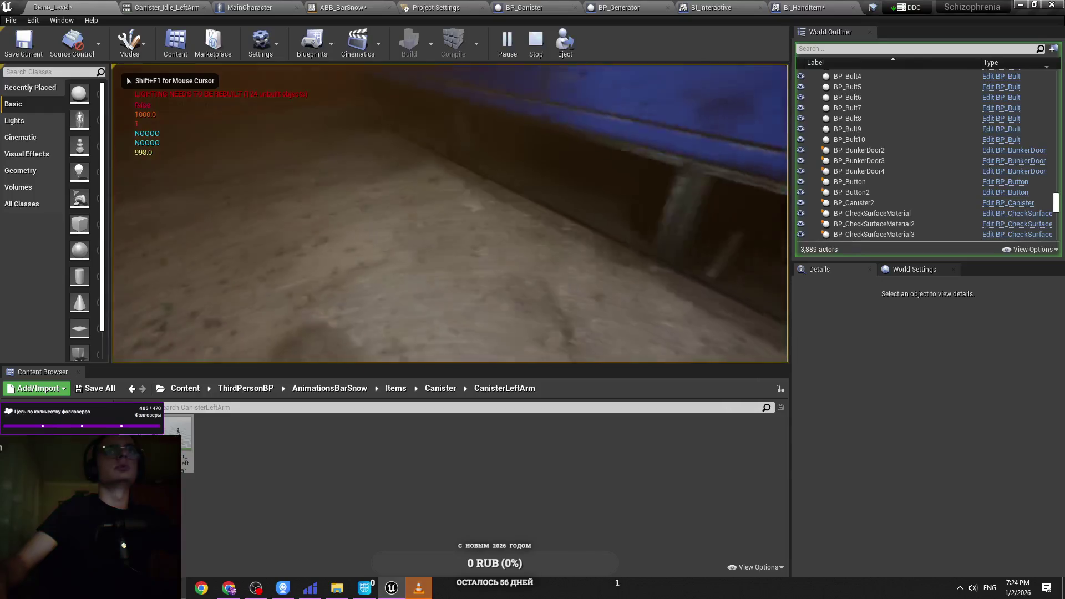
{"action": "key", "text": "e"}
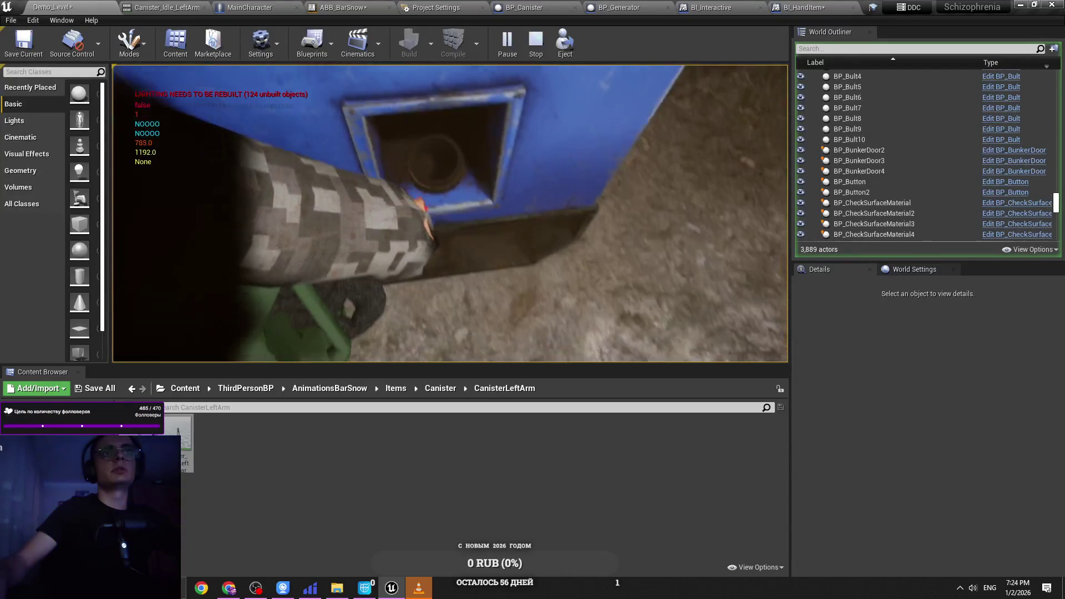
{"action": "key", "text": "semicolon"}
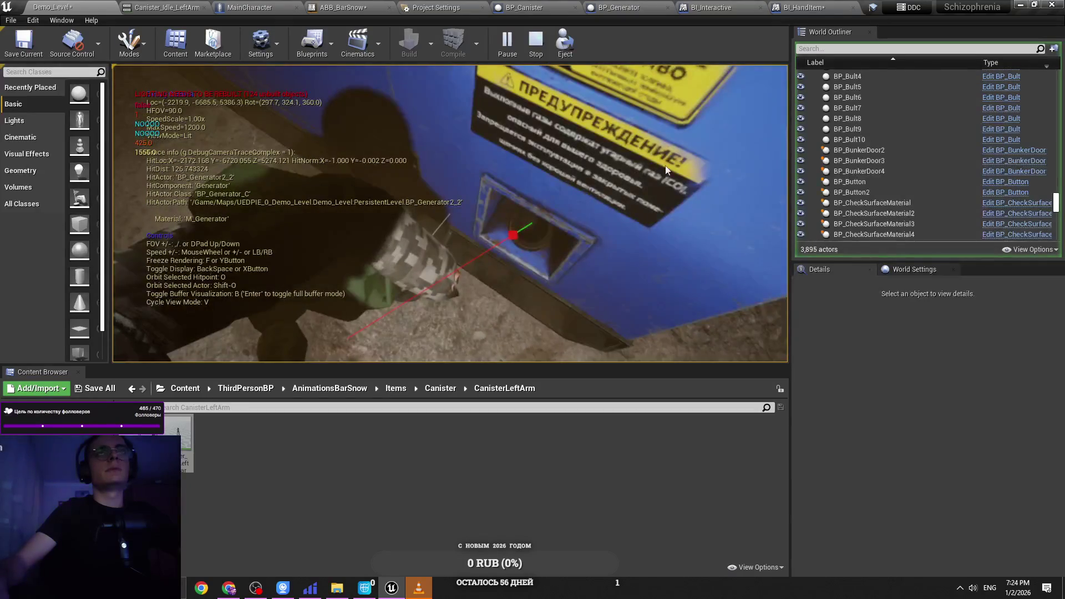
{"action": "key", "text": "Escape"}
Step: Open the Play options, look at the left arm in Cascadeur, and return to Unreal
{"action": "left_click", "coordinate": [528, 43]}
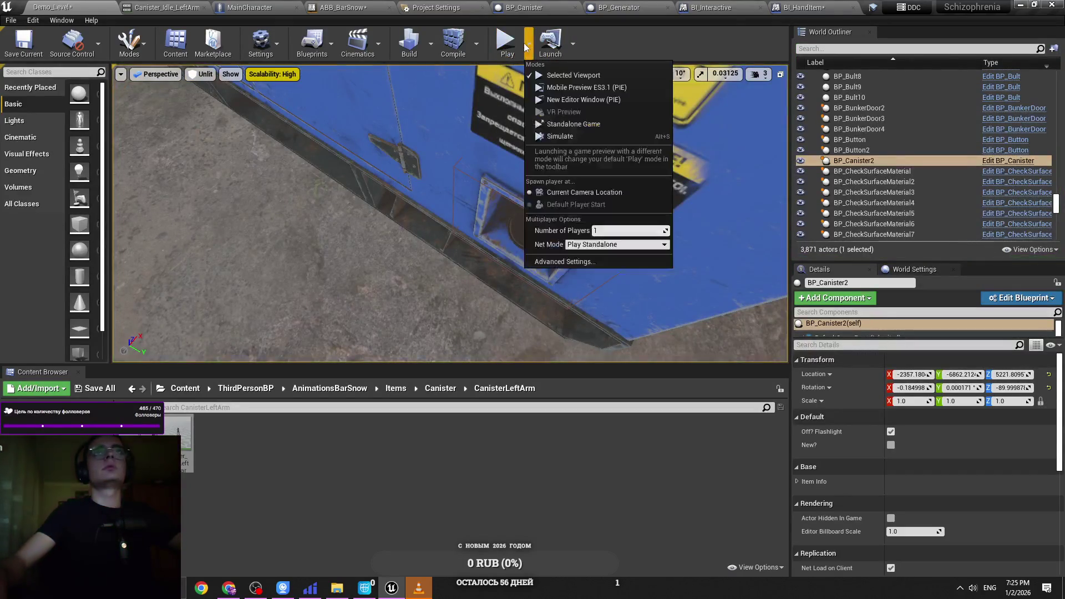
{"action": "key", "text": "alt+Tab"}
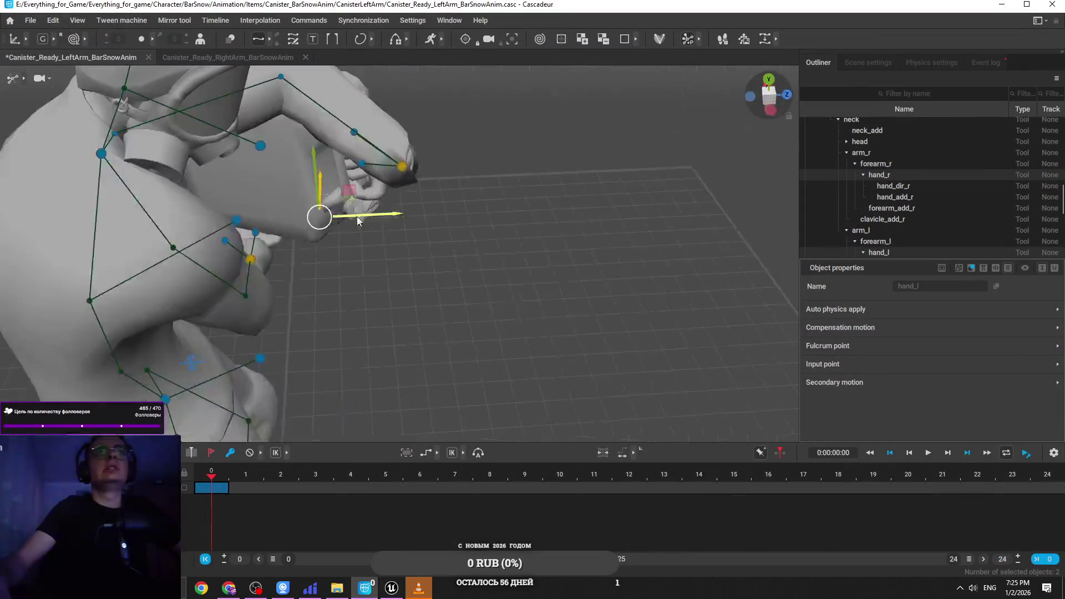
{"action": "mouse_move", "coordinate": [456, 260]}
{"action": "left_mouse_down"}
{"action": "mouse_move", "coordinate": [398, 269]}
{"action": "mouse_move", "coordinate": [378, 318]}
{"action": "mouse_move", "coordinate": [265, 307]}
{"action": "mouse_move", "coordinate": [533, 325]}
{"action": "mouse_move", "coordinate": [534, 341]}
{"action": "mouse_move", "coordinate": [369, 329]}
{"action": "mouse_move", "coordinate": [374, 288]}
{"action": "left_mouse_up"}
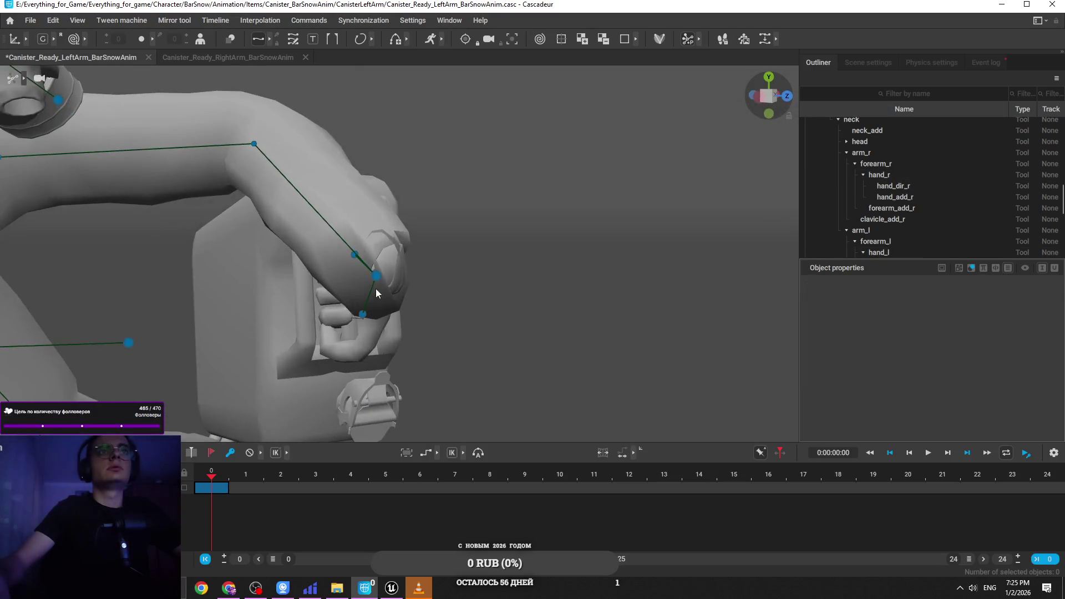
{"action": "left_click", "coordinate": [392, 587]}
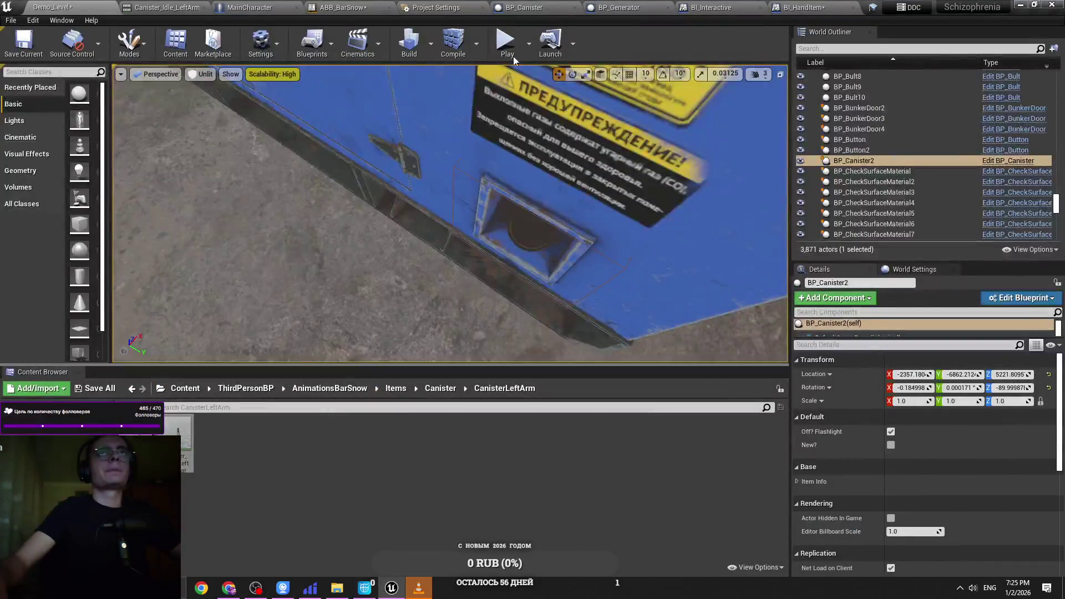
Step: Play-test holding the canister in the left arm, inspecting the hand with the debug camera
{"action": "key", "text": "alt+p"}
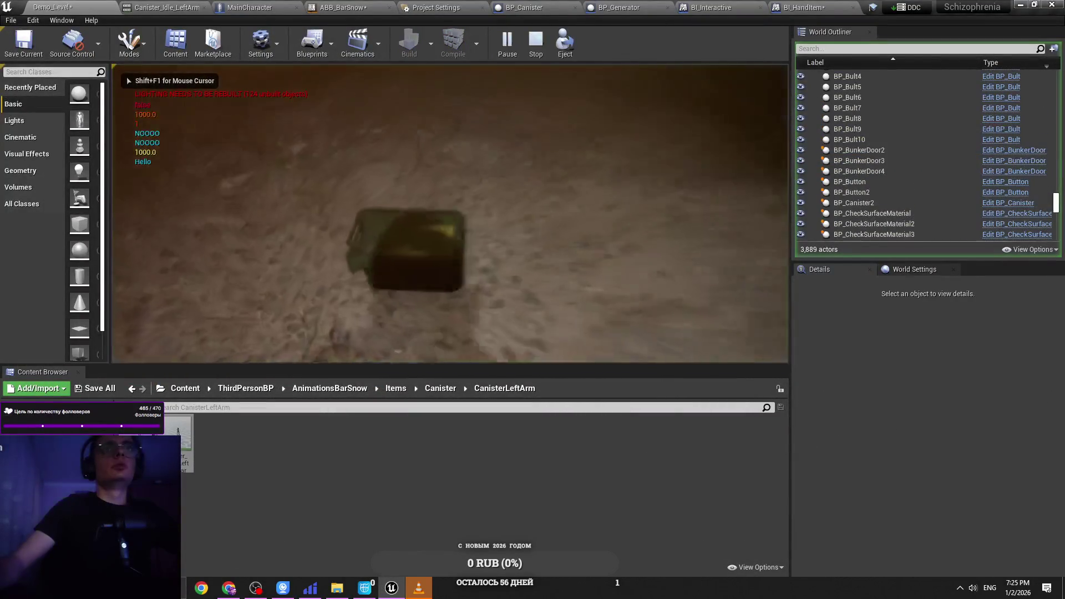
{"action": "left_click", "coordinate": [564, 218]}
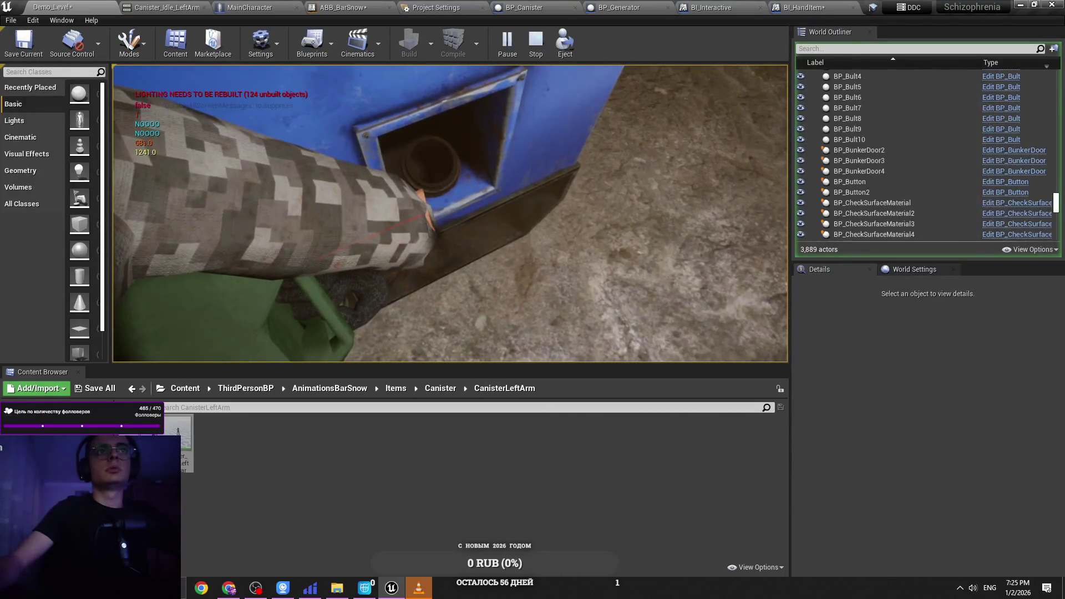
{"action": "key", "text": "semicolon"}
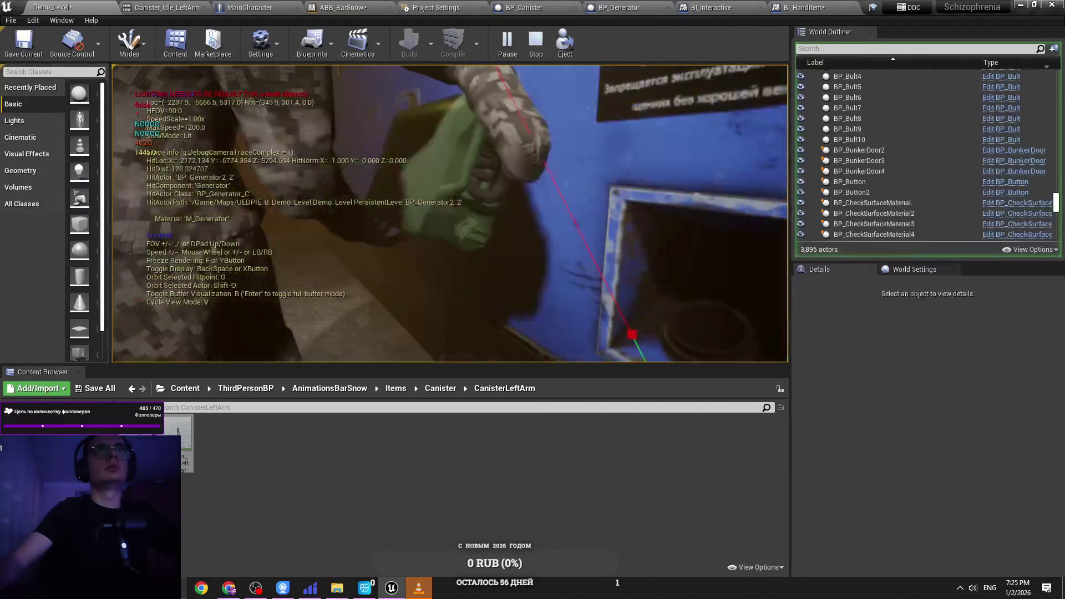
{"action": "key", "text": "Escape"}
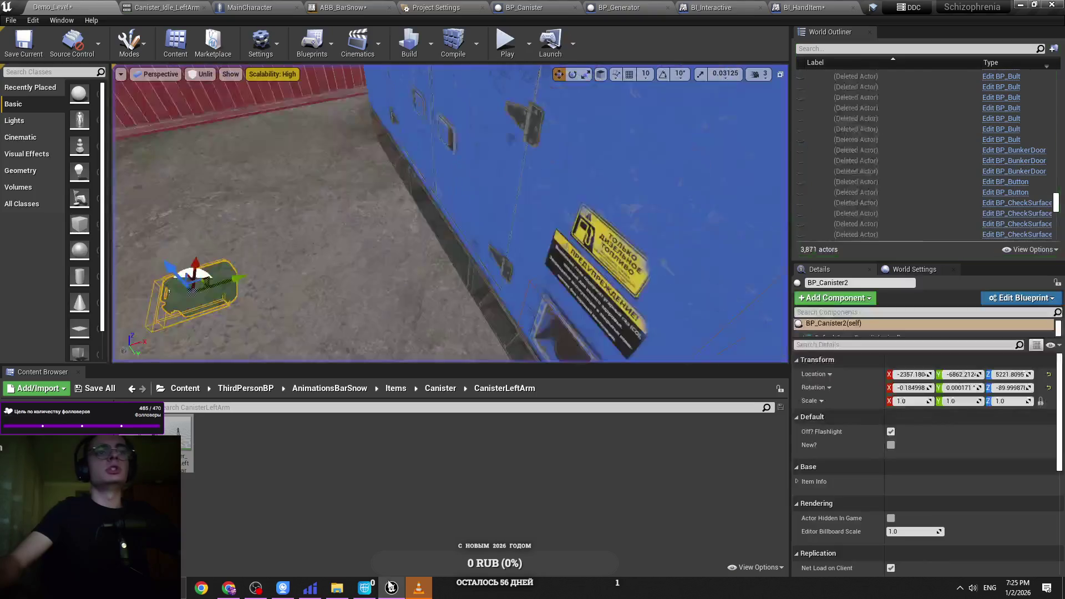
Step: Back in Cascadeur, orbit around the character and select hand_l
{"action": "left_click", "coordinate": [364, 587]}
{"action": "mouse_move", "coordinate": [486, 263]}
{"action": "left_mouse_down"}
{"action": "mouse_move", "coordinate": [455, 355]}
{"action": "mouse_move", "coordinate": [387, 250]}
{"action": "mouse_move", "coordinate": [395, 288]}
{"action": "mouse_move", "coordinate": [437, 281]}
{"action": "mouse_move", "coordinate": [422, 306]}
{"action": "mouse_move", "coordinate": [444, 213]}
{"action": "left_mouse_up"}
{"action": "left_click", "coordinate": [391, 252]}
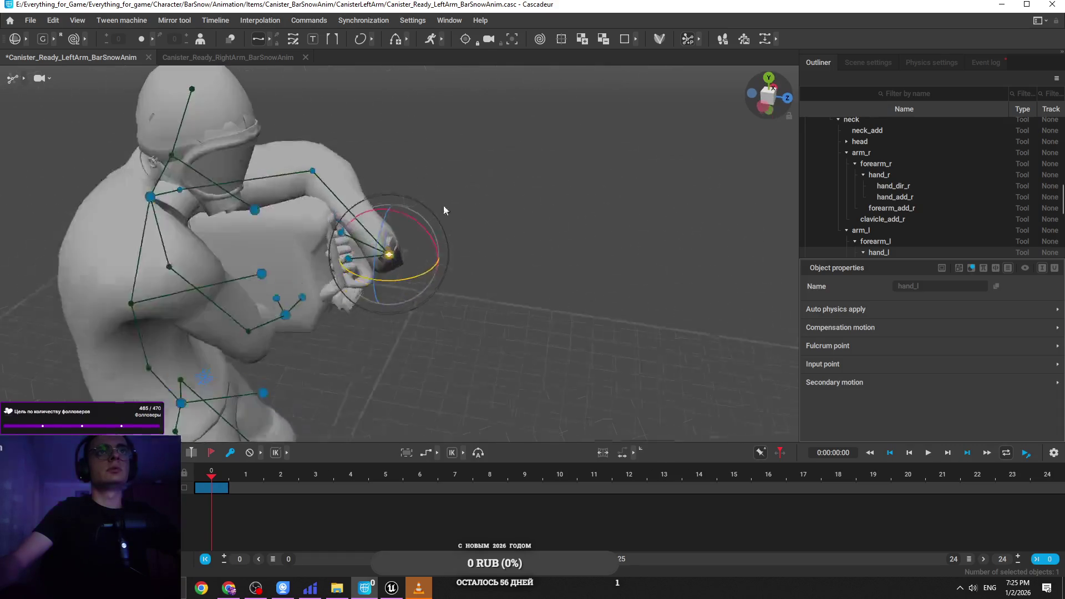
{"action": "scroll", "coordinate": [444, 213], "scroll_direction": "up", "scroll_amount": 5}
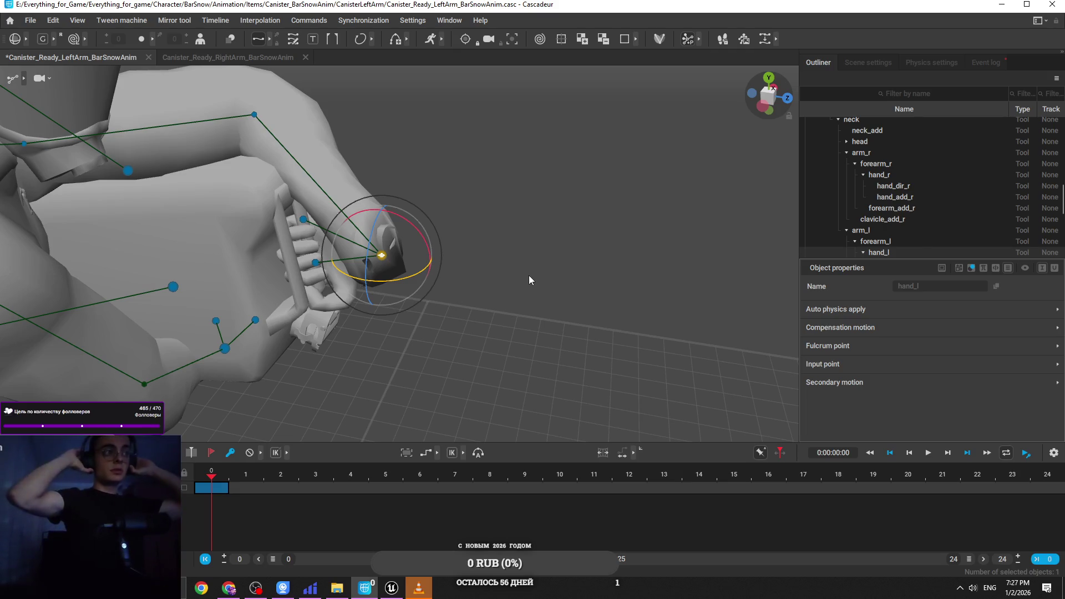
Step: Zoom in on the left hand and raise the left upper arm arm_l
{"action": "mouse_move", "coordinate": [506, 274]}
{"action": "left_mouse_down"}
{"action": "mouse_move", "coordinate": [425, 294]}
{"action": "mouse_move", "coordinate": [540, 285]}
{"action": "mouse_move", "coordinate": [374, 283]}
{"action": "left_mouse_up"}
{"action": "mouse_move", "coordinate": [418, 248]}
{"action": "left_mouse_down"}
{"action": "mouse_move", "coordinate": [417, 222]}
{"action": "mouse_move", "coordinate": [479, 194]}
{"action": "mouse_move", "coordinate": [473, 307]}
{"action": "mouse_move", "coordinate": [409, 356]}
{"action": "mouse_move", "coordinate": [202, 306]}
{"action": "mouse_move", "coordinate": [557, 277]}
{"action": "mouse_move", "coordinate": [614, 169]}
{"action": "left_mouse_up"}
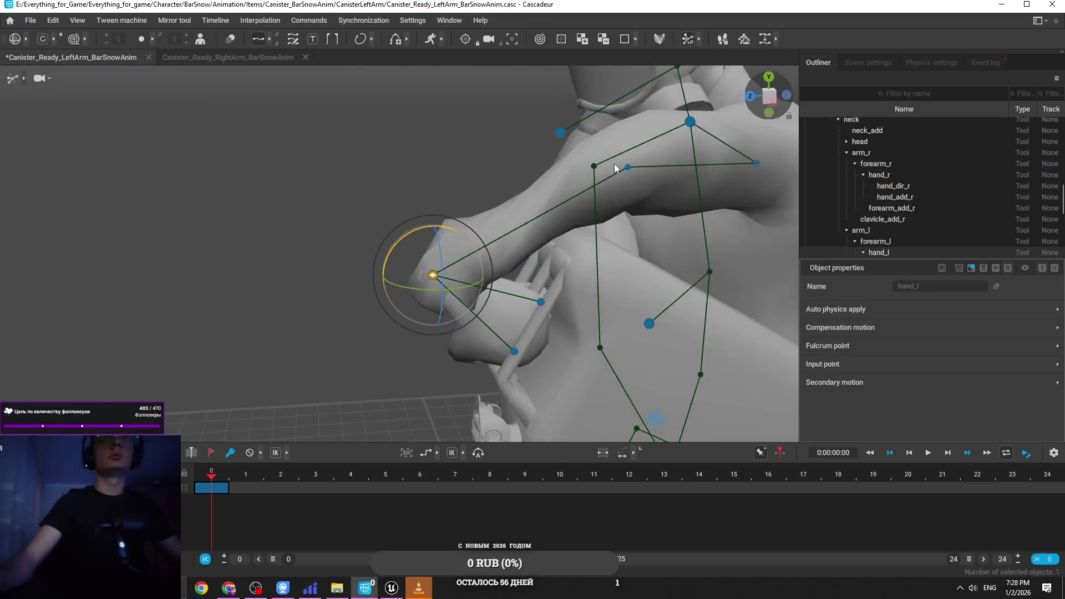
{"action": "left_click", "coordinate": [629, 167]}
{"action": "left_click", "coordinate": [756, 164]}
{"action": "left_click_drag", "start_coordinate": [760, 138], "coordinate": [759, 82]}
Step: Rotate the left hand hand_l gripping the canister
{"action": "left_click", "coordinate": [432, 275]}
{"action": "left_click_drag", "start_coordinate": [412, 316], "coordinate": [411, 314]}
{"action": "mouse_move", "coordinate": [690, 355]}
{"action": "left_mouse_down"}
{"action": "mouse_move", "coordinate": [632, 275]}
{"action": "mouse_move", "coordinate": [615, 277]}
{"action": "mouse_move", "coordinate": [624, 305]}
{"action": "mouse_move", "coordinate": [583, 300]}
{"action": "left_mouse_up"}
{"action": "mouse_move", "coordinate": [402, 271]}
{"action": "left_mouse_down"}
{"action": "mouse_move", "coordinate": [404, 261]}
{"action": "mouse_move", "coordinate": [431, 263]}
{"action": "mouse_move", "coordinate": [303, 271]}
{"action": "mouse_move", "coordinate": [162, 231]}
{"action": "mouse_move", "coordinate": [57, 247]}
{"action": "mouse_move", "coordinate": [97, 244]}
{"action": "mouse_move", "coordinate": [185, 176]}
{"action": "mouse_move", "coordinate": [297, 252]}
{"action": "mouse_move", "coordinate": [351, 392]}
{"action": "mouse_move", "coordinate": [338, 348]}
{"action": "mouse_move", "coordinate": [467, 99]}
{"action": "mouse_move", "coordinate": [560, 316]}
{"action": "mouse_move", "coordinate": [611, 353]}
{"action": "mouse_move", "coordinate": [619, 333]}
{"action": "left_mouse_up"}
Step: Pull the right hand hand_r down beside the hip
{"action": "mouse_move", "coordinate": [482, 340]}
{"action": "left_mouse_down"}
{"action": "mouse_move", "coordinate": [421, 285]}
{"action": "mouse_move", "coordinate": [449, 280]}
{"action": "mouse_move", "coordinate": [424, 232]}
{"action": "mouse_move", "coordinate": [444, 337]}
{"action": "mouse_move", "coordinate": [431, 234]}
{"action": "left_mouse_up"}
{"action": "mouse_move", "coordinate": [309, 284]}
{"action": "left_mouse_down"}
{"action": "mouse_move", "coordinate": [303, 325]}
{"action": "mouse_move", "coordinate": [453, 334]}
{"action": "left_mouse_up"}
{"action": "left_click", "coordinate": [424, 293]}
{"action": "mouse_move", "coordinate": [425, 299]}
{"action": "left_mouse_down"}
{"action": "mouse_move", "coordinate": [372, 355]}
{"action": "mouse_move", "coordinate": [344, 356]}
{"action": "mouse_move", "coordinate": [440, 391]}
{"action": "mouse_move", "coordinate": [331, 309]}
{"action": "mouse_move", "coordinate": [354, 320]}
{"action": "left_mouse_up"}
{"action": "mouse_move", "coordinate": [286, 294]}
{"action": "left_mouse_down"}
{"action": "mouse_move", "coordinate": [444, 281]}
{"action": "mouse_move", "coordinate": [436, 246]}
{"action": "mouse_move", "coordinate": [327, 231]}
{"action": "mouse_move", "coordinate": [258, 200]}
{"action": "mouse_move", "coordinate": [311, 244]}
{"action": "mouse_move", "coordinate": [367, 338]}
{"action": "left_mouse_up"}
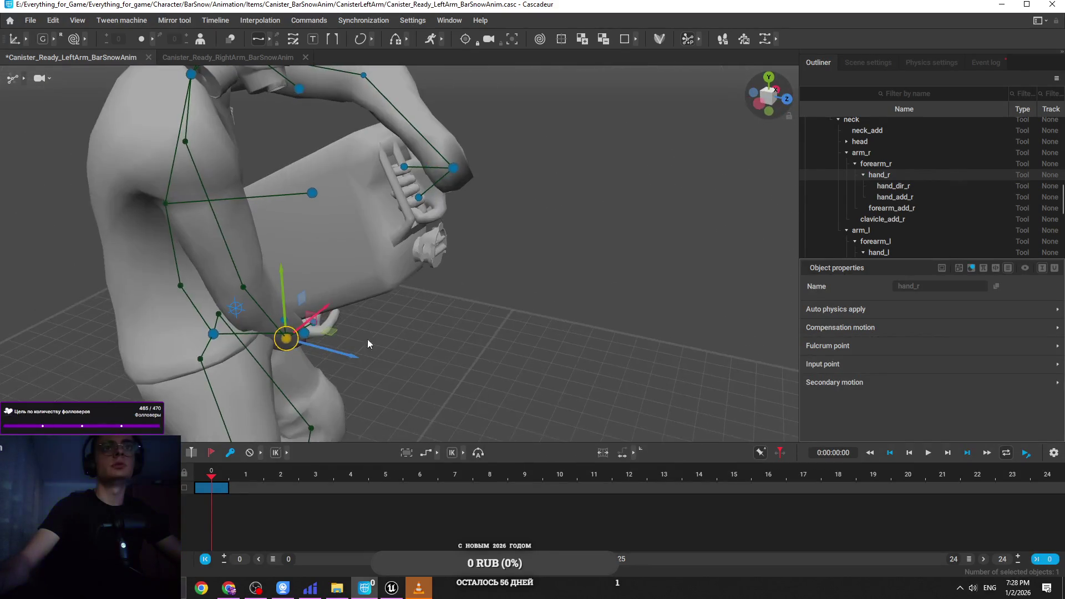
Step: Twist the left hand hand_l slightly on the canister
{"action": "left_click", "coordinate": [248, 288]}
{"action": "left_click", "coordinate": [293, 339]}
{"action": "mouse_move", "coordinate": [293, 339]}
{"action": "left_mouse_down"}
{"action": "mouse_move", "coordinate": [359, 335]}
{"action": "mouse_move", "coordinate": [611, 263]}
{"action": "mouse_move", "coordinate": [510, 237]}
{"action": "mouse_move", "coordinate": [729, 240]}
{"action": "mouse_move", "coordinate": [713, 321]}
{"action": "mouse_move", "coordinate": [446, 245]}
{"action": "left_mouse_up"}
{"action": "mouse_move", "coordinate": [477, 285]}
{"action": "left_mouse_down"}
{"action": "mouse_move", "coordinate": [497, 192]}
{"action": "mouse_move", "coordinate": [406, 289]}
{"action": "mouse_move", "coordinate": [404, 138]}
{"action": "mouse_move", "coordinate": [397, 171]}
{"action": "mouse_move", "coordinate": [402, 150]}
{"action": "left_mouse_up"}
{"action": "left_click", "coordinate": [404, 139]}
{"action": "left_click_drag", "start_coordinate": [447, 102], "coordinate": [457, 112]}
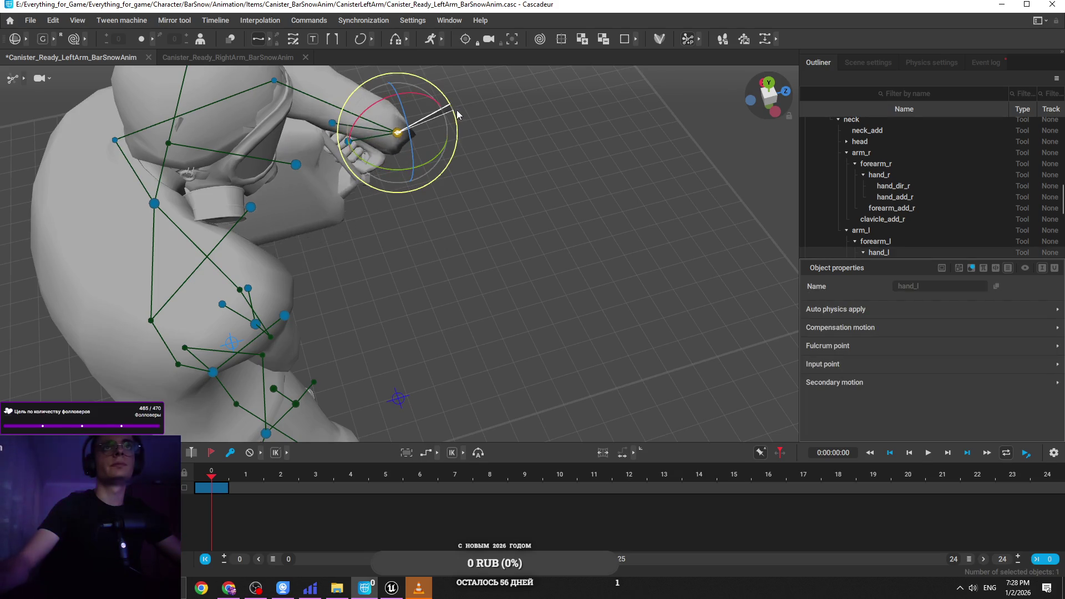
{"action": "mouse_move", "coordinate": [533, 138]}
{"action": "left_mouse_down"}
{"action": "mouse_move", "coordinate": [489, 253]}
{"action": "mouse_move", "coordinate": [468, 220]}
{"action": "mouse_move", "coordinate": [472, 187]}
{"action": "left_mouse_up"}
Step: Move the right hand hand_r up and right, bending the arm
{"action": "mouse_move", "coordinate": [264, 380]}
{"action": "left_mouse_down"}
{"action": "mouse_move", "coordinate": [338, 288]}
{"action": "mouse_move", "coordinate": [252, 331]}
{"action": "mouse_move", "coordinate": [284, 312]}
{"action": "mouse_move", "coordinate": [342, 319]}
{"action": "mouse_move", "coordinate": [343, 291]}
{"action": "mouse_move", "coordinate": [390, 204]}
{"action": "mouse_move", "coordinate": [476, 212]}
{"action": "mouse_move", "coordinate": [381, 199]}
{"action": "mouse_move", "coordinate": [603, 267]}
{"action": "mouse_move", "coordinate": [559, 349]}
{"action": "mouse_move", "coordinate": [561, 232]}
{"action": "mouse_move", "coordinate": [511, 185]}
{"action": "mouse_move", "coordinate": [481, 262]}
{"action": "mouse_move", "coordinate": [353, 298]}
{"action": "mouse_move", "coordinate": [398, 318]}
{"action": "left_mouse_up"}
{"action": "left_click", "coordinate": [219, 347]}
{"action": "key", "text": "w"}
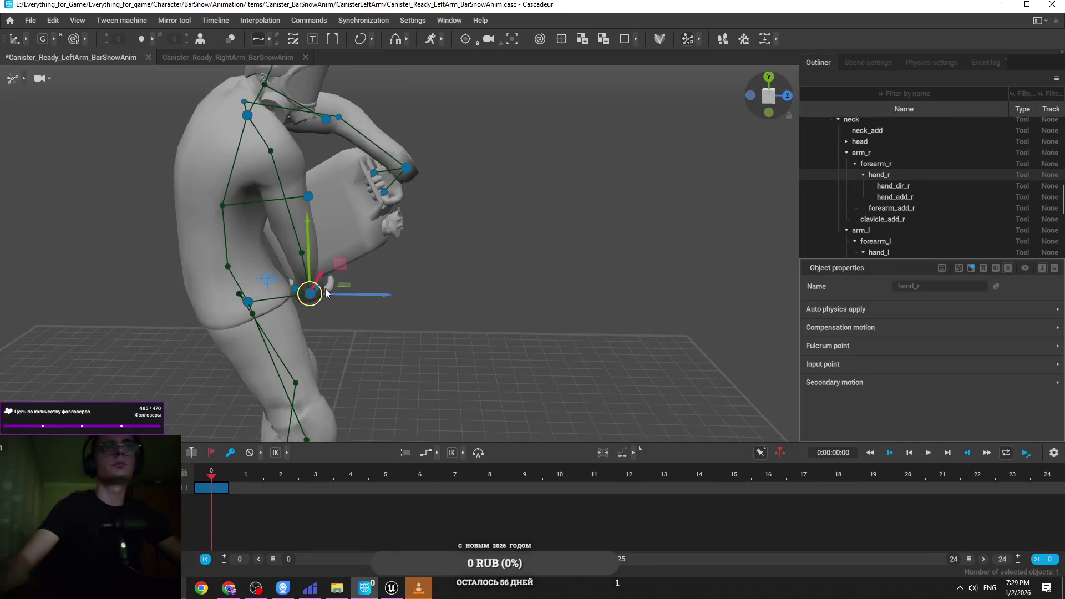
{"action": "mouse_move", "coordinate": [326, 293]}
{"action": "left_mouse_down"}
{"action": "mouse_move", "coordinate": [332, 265]}
{"action": "mouse_move", "coordinate": [585, 279]}
{"action": "mouse_move", "coordinate": [611, 346]}
{"action": "left_mouse_up"}
{"action": "key", "text": "f"}
Step: Rotate the right hand so it rests flat beside the hip
{"action": "key", "text": "e"}
{"action": "left_click_drag", "start_coordinate": [339, 278], "coordinate": [403, 234]}
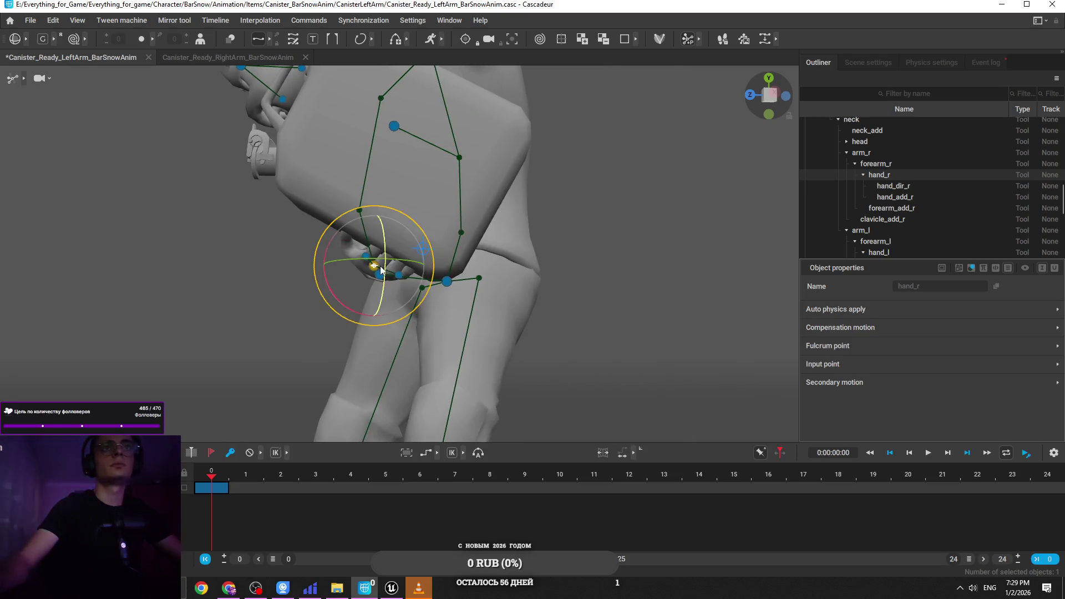
{"action": "left_click_drag", "start_coordinate": [367, 274], "coordinate": [361, 281]}
{"action": "key", "text": "w"}
{"action": "mouse_move", "coordinate": [505, 251]}
{"action": "left_mouse_down"}
{"action": "mouse_move", "coordinate": [615, 304]}
{"action": "mouse_move", "coordinate": [572, 315]}
{"action": "mouse_move", "coordinate": [446, 271]}
{"action": "left_mouse_up"}
{"action": "key", "text": "e"}
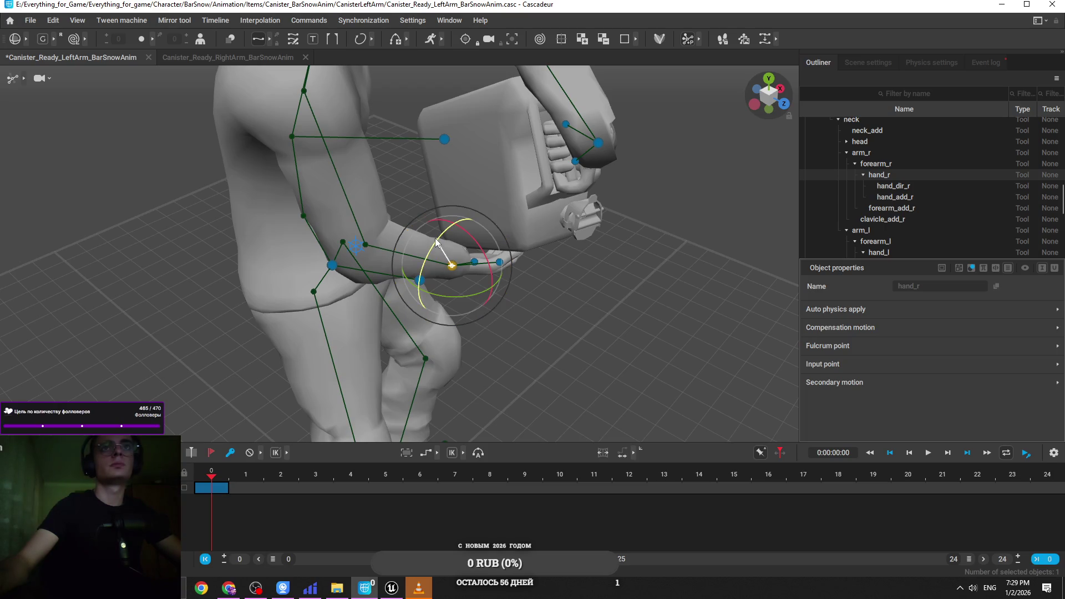
{"action": "key", "text": "w"}
{"action": "mouse_move", "coordinate": [457, 251]}
{"action": "left_mouse_down"}
{"action": "mouse_move", "coordinate": [553, 218]}
{"action": "mouse_move", "coordinate": [467, 214]}
{"action": "mouse_move", "coordinate": [743, 278]}
{"action": "left_mouse_up"}
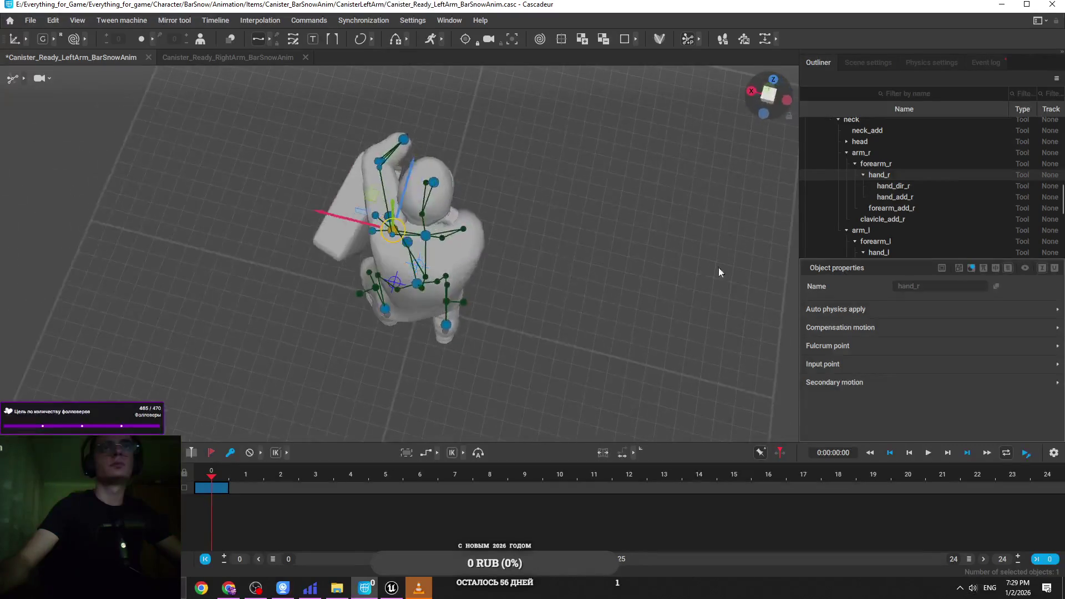
{"action": "left_click", "coordinate": [30, 20]}
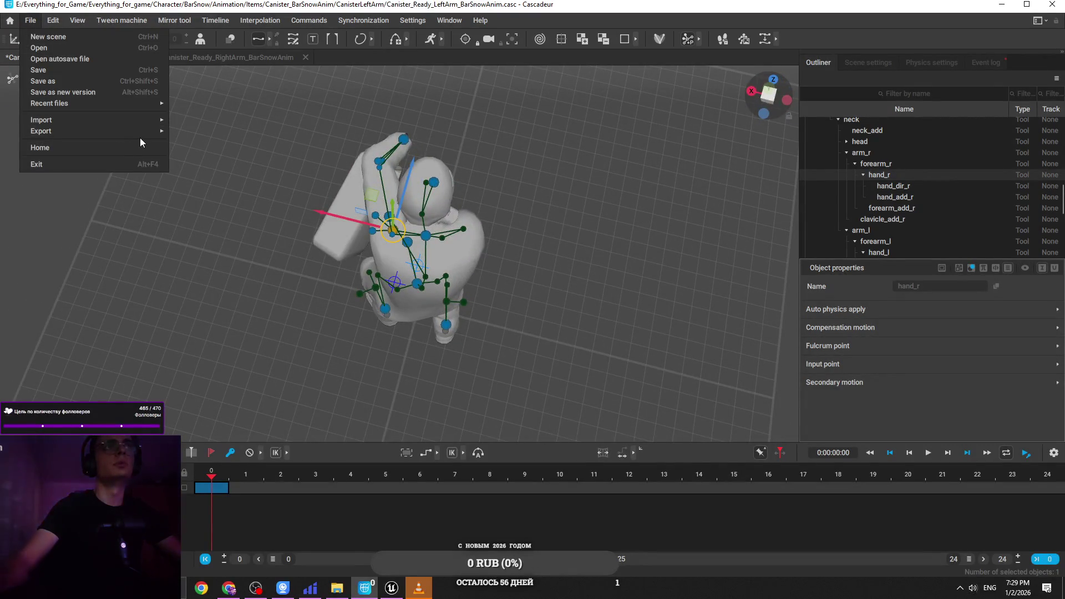
Step: Export FBX over Canister_Ready_LeftArm_BarSnowAnim, confirm the replace, and minimize Cascadeur
{"action": "mouse_move", "coordinate": [161, 131]}
{"action": "left_click", "coordinate": [201, 131]}
{"action": "left_click", "coordinate": [464, 383]}
{"action": "left_click", "coordinate": [408, 127]}
{"action": "left_click", "coordinate": [599, 454]}
{"action": "left_click", "coordinate": [563, 295]}
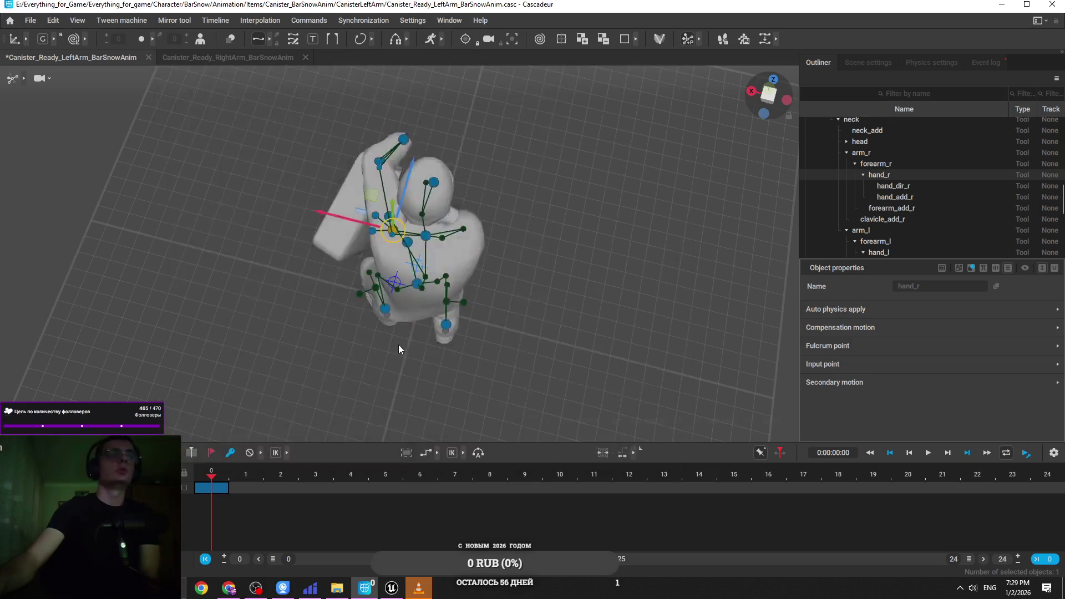
{"action": "left_click", "coordinate": [1002, 4]}
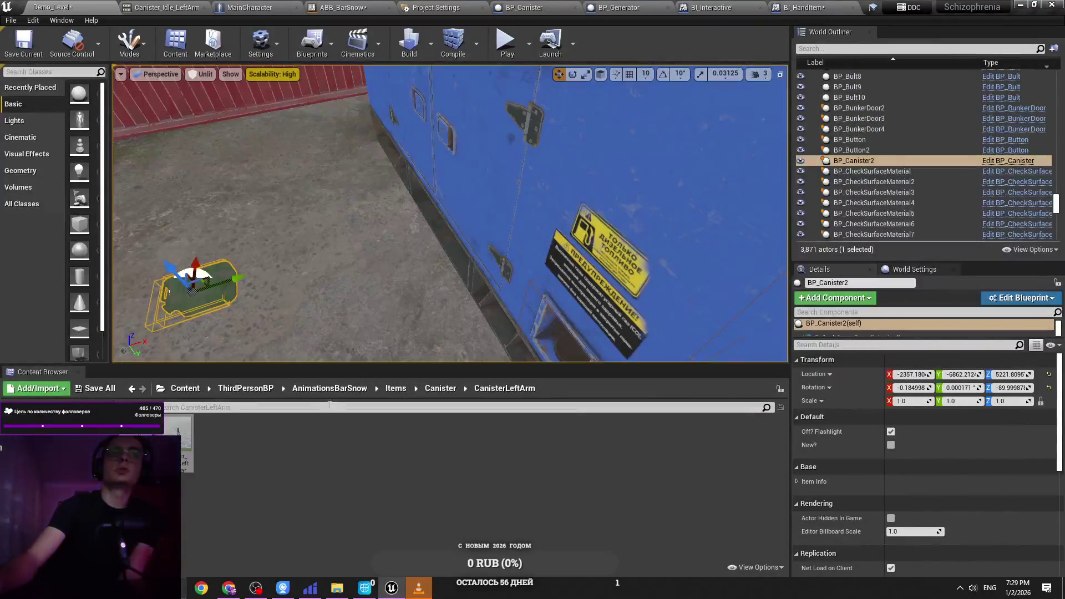
Step: Drag the updated Canister_Ready_LeftArm_BarSnowAnim FBX from CanisterLeftArm into the Content Browser
{"action": "left_click", "coordinate": [344, 590]}
{"action": "left_click", "coordinate": [431, 304]}
{"action": "mouse_move", "coordinate": [431, 307]}
{"action": "left_mouse_down"}
{"action": "mouse_move", "coordinate": [300, 414]}
{"action": "mouse_move", "coordinate": [238, 486]}
{"action": "left_mouse_up"}
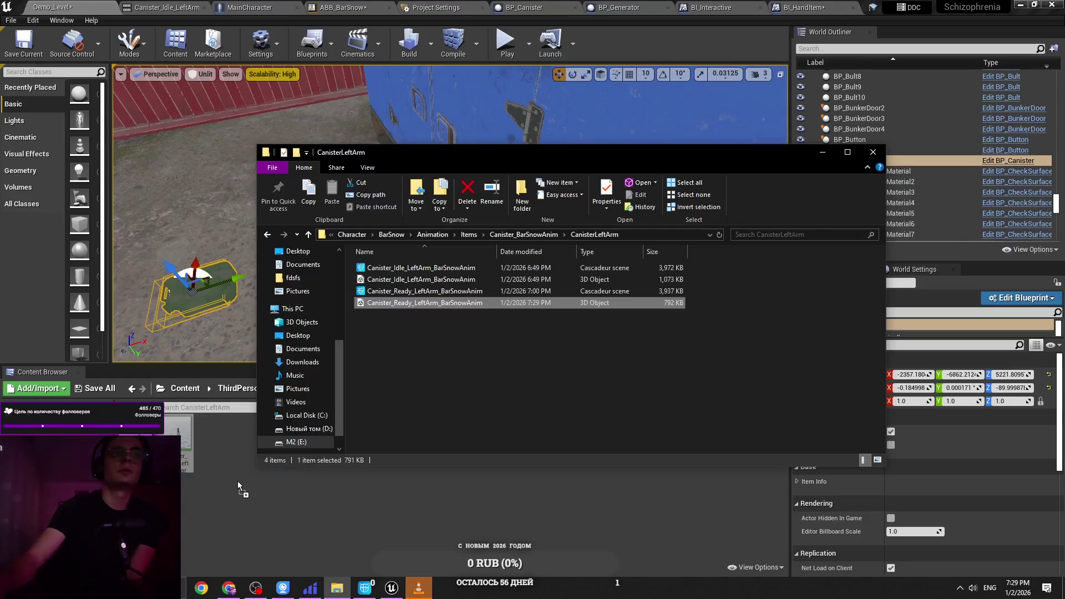
{"action": "left_click", "coordinate": [822, 152]}
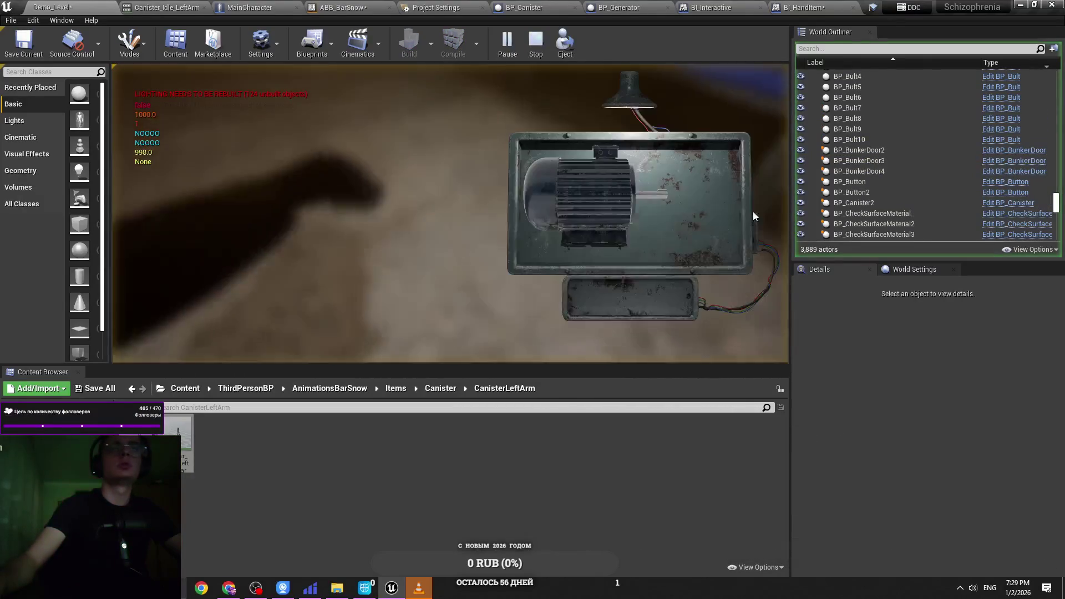
Step: Play-test holding the canister in the left arm at the generator, then switch to Cascadeur
{"action": "key", "text": "e"}
{"action": "left_click", "coordinate": [596, 286]}
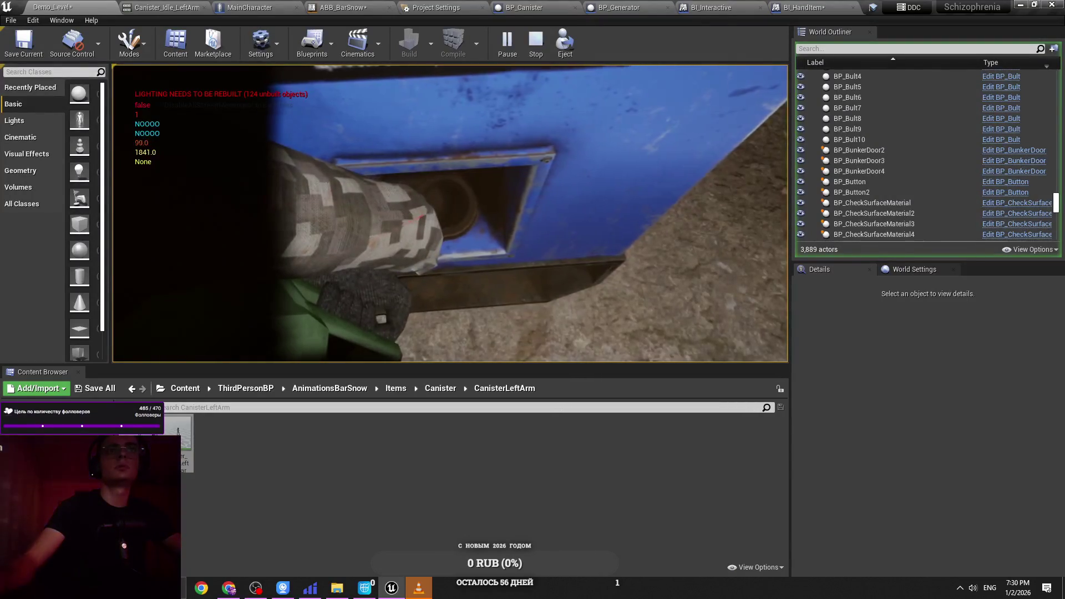
{"action": "key", "text": "alt+Tab"}
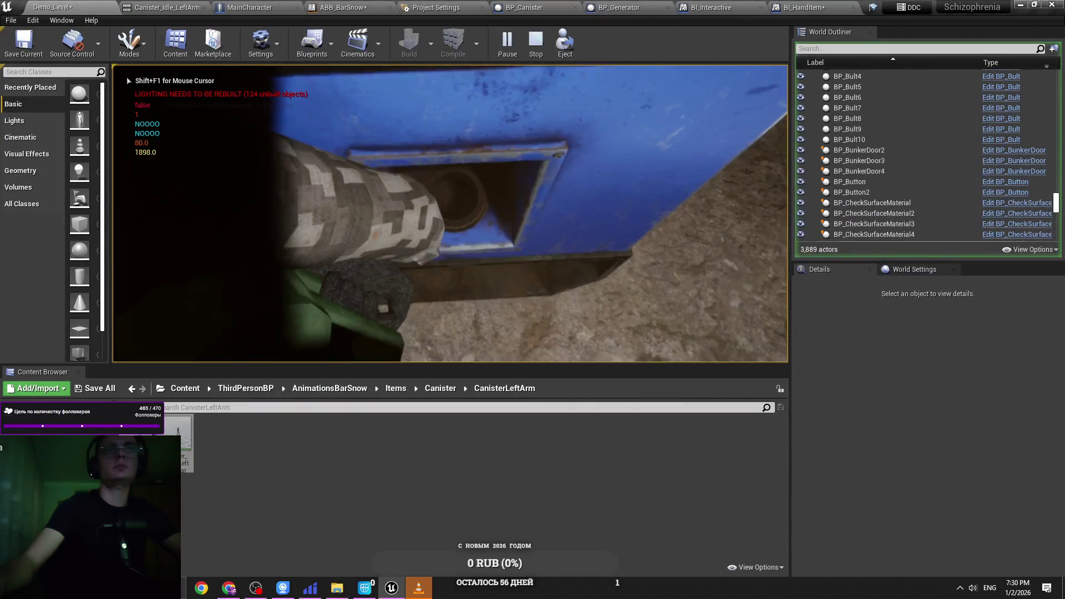
{"action": "key", "text": "alt+Tab"}
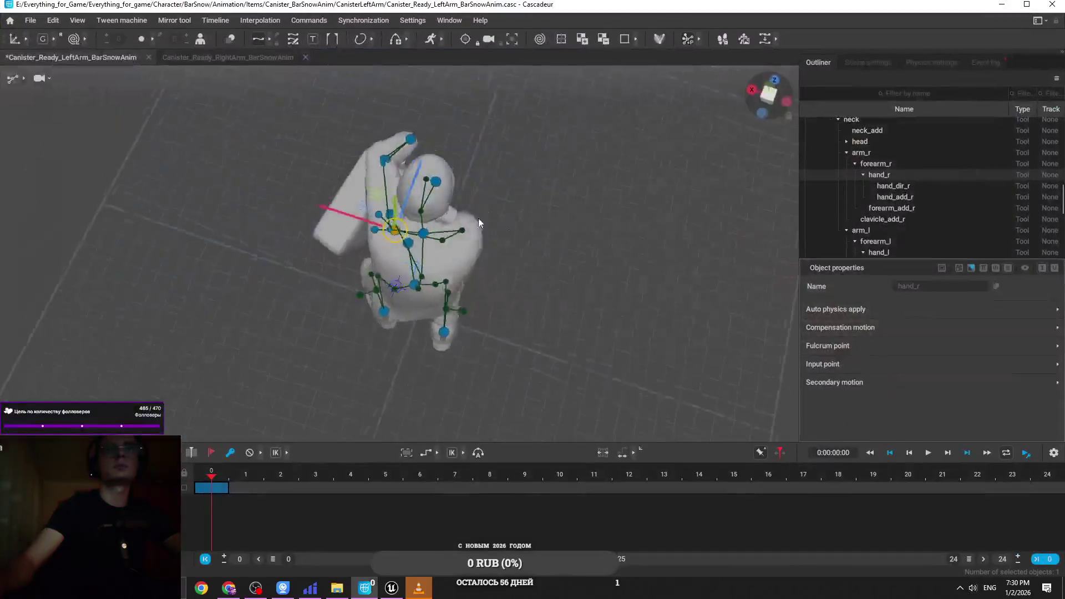
Step: Select hand_l and orbit around the left hand from several angles to check the grip
{"action": "key", "text": "f"}
{"action": "left_click", "coordinate": [589, 95]}
{"action": "key", "text": "f"}
{"action": "key", "text": "e"}
{"action": "mouse_move", "coordinate": [630, 55]}
{"action": "left_mouse_down"}
{"action": "mouse_move", "coordinate": [525, 257]}
{"action": "mouse_move", "coordinate": [415, 201]}
{"action": "mouse_move", "coordinate": [387, 208]}
{"action": "left_mouse_up"}
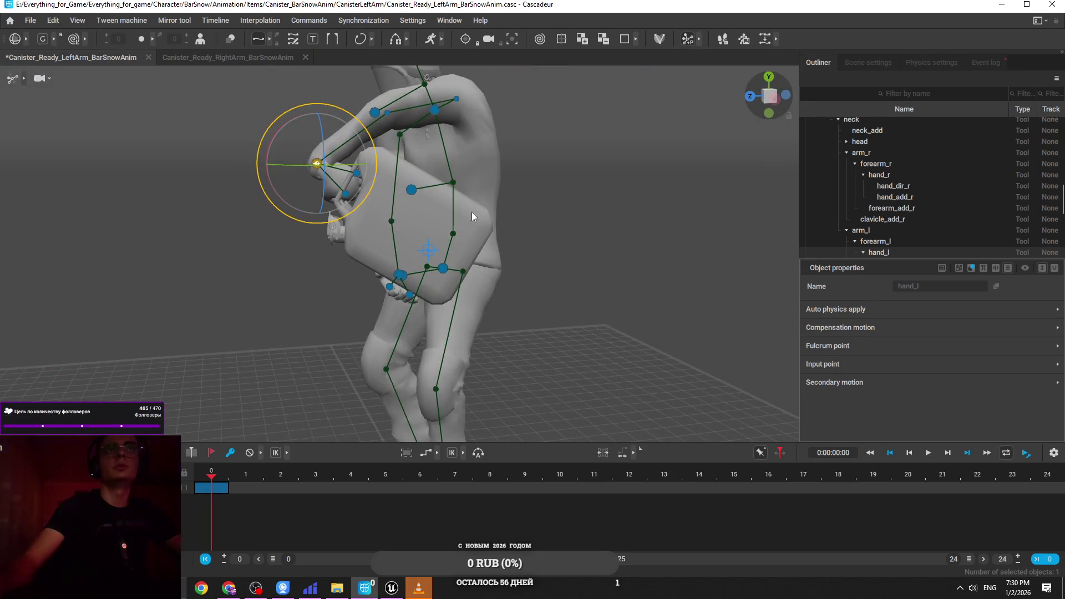
{"action": "mouse_move", "coordinate": [471, 212]}
{"action": "left_mouse_down"}
{"action": "mouse_move", "coordinate": [713, 268]}
{"action": "mouse_move", "coordinate": [631, 294]}
{"action": "mouse_move", "coordinate": [703, 207]}
{"action": "mouse_move", "coordinate": [660, 295]}
{"action": "mouse_move", "coordinate": [698, 267]}
{"action": "left_mouse_up"}
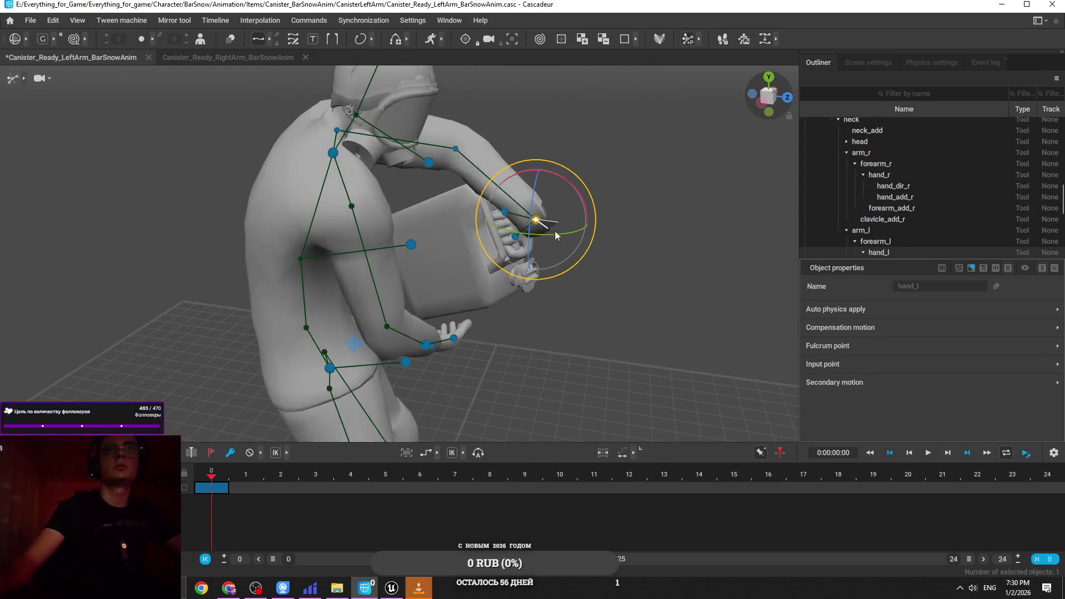
{"action": "left_click_drag", "start_coordinate": [549, 229], "coordinate": [551, 296]}
{"action": "key", "text": "w"}
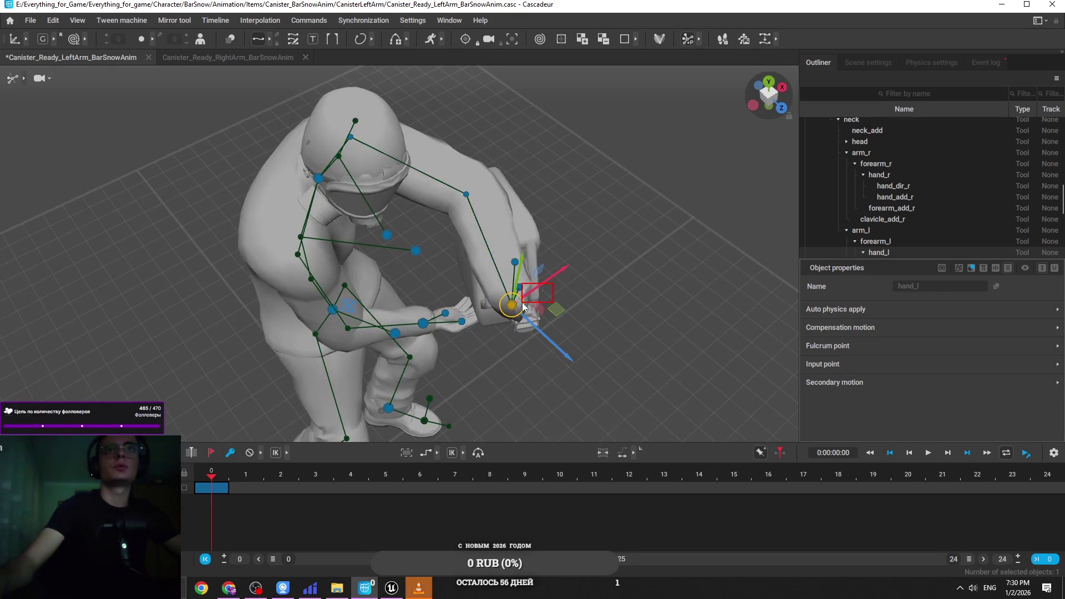
{"action": "left_click", "coordinate": [517, 306]}
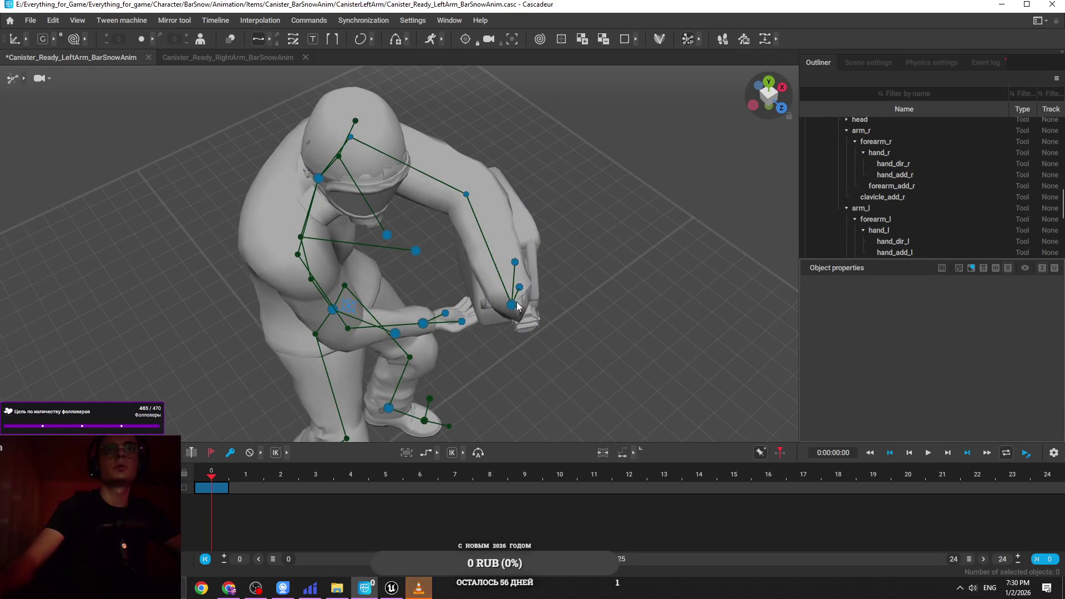
{"action": "left_click", "coordinate": [517, 305]}
{"action": "mouse_move", "coordinate": [521, 304]}
{"action": "left_mouse_down"}
{"action": "mouse_move", "coordinate": [683, 265]}
{"action": "mouse_move", "coordinate": [649, 238]}
{"action": "mouse_move", "coordinate": [663, 310]}
{"action": "left_mouse_up"}
{"action": "left_click_drag", "start_coordinate": [644, 284], "coordinate": [574, 245]}
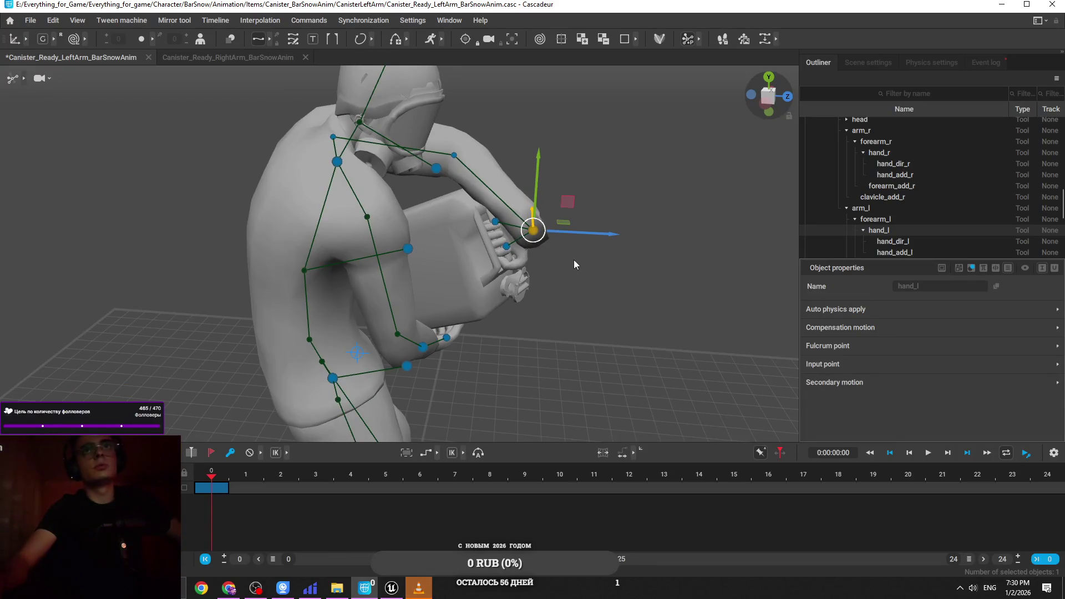
Step: Rotate the left hand until it grips the canister, then zoom out and deselect
{"action": "key", "text": "e"}
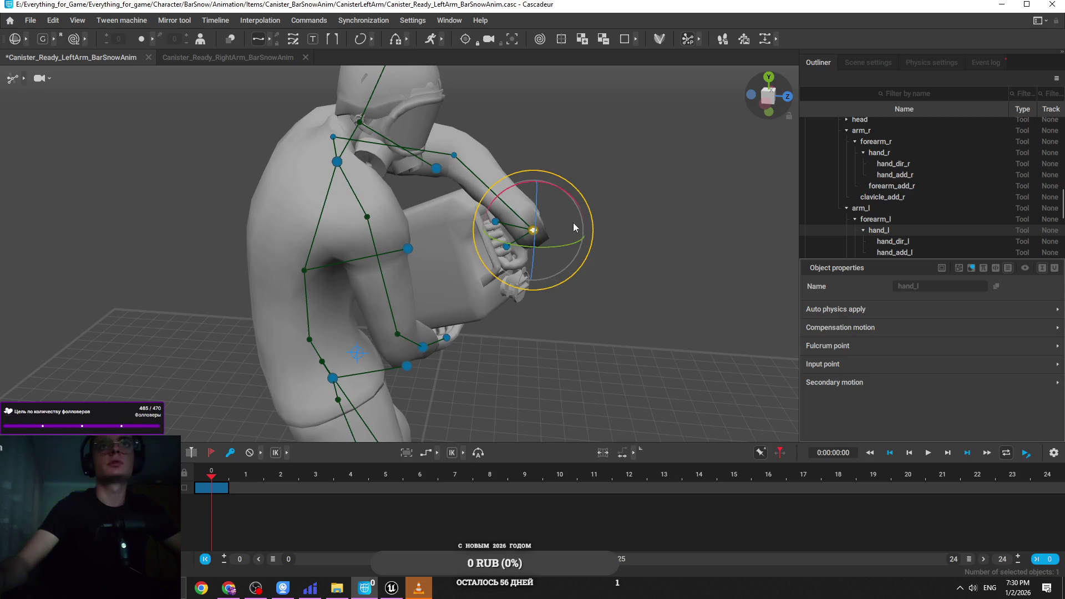
{"action": "left_click", "coordinate": [459, 153]}
{"action": "key", "text": "w"}
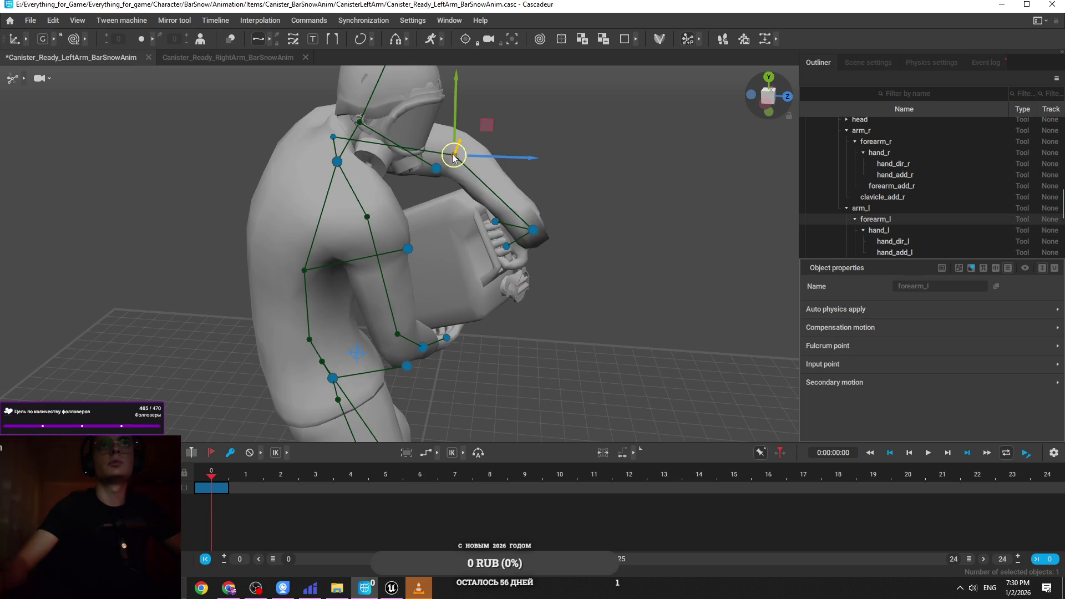
{"action": "left_click_drag", "start_coordinate": [490, 193], "coordinate": [478, 83]}
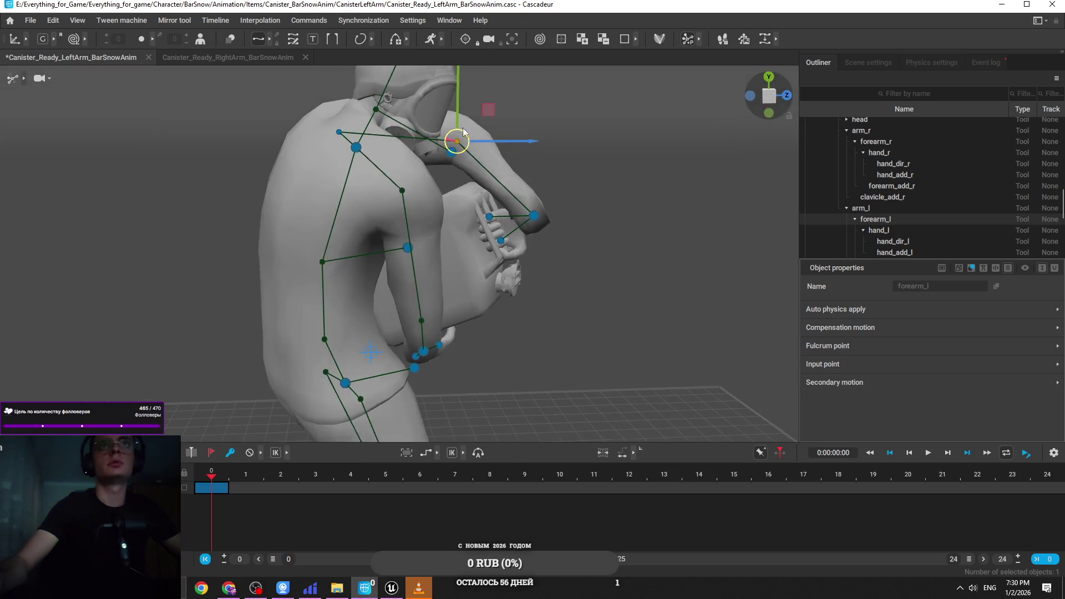
{"action": "mouse_move", "coordinate": [506, 146]}
{"action": "left_mouse_down"}
{"action": "mouse_move", "coordinate": [603, 230]}
{"action": "mouse_move", "coordinate": [548, 261]}
{"action": "mouse_move", "coordinate": [374, 184]}
{"action": "mouse_move", "coordinate": [281, 174]}
{"action": "mouse_move", "coordinate": [624, 201]}
{"action": "mouse_move", "coordinate": [591, 144]}
{"action": "mouse_move", "coordinate": [642, 178]}
{"action": "mouse_move", "coordinate": [468, 330]}
{"action": "mouse_move", "coordinate": [391, 194]}
{"action": "mouse_move", "coordinate": [360, 104]}
{"action": "mouse_move", "coordinate": [147, 151]}
{"action": "mouse_move", "coordinate": [144, 210]}
{"action": "mouse_move", "coordinate": [552, 225]}
{"action": "mouse_move", "coordinate": [530, 145]}
{"action": "mouse_move", "coordinate": [529, 184]}
{"action": "mouse_move", "coordinate": [495, 177]}
{"action": "mouse_move", "coordinate": [479, 198]}
{"action": "left_mouse_up"}
{"action": "scroll", "coordinate": [477, 331], "scroll_direction": "up", "scroll_amount": 5}
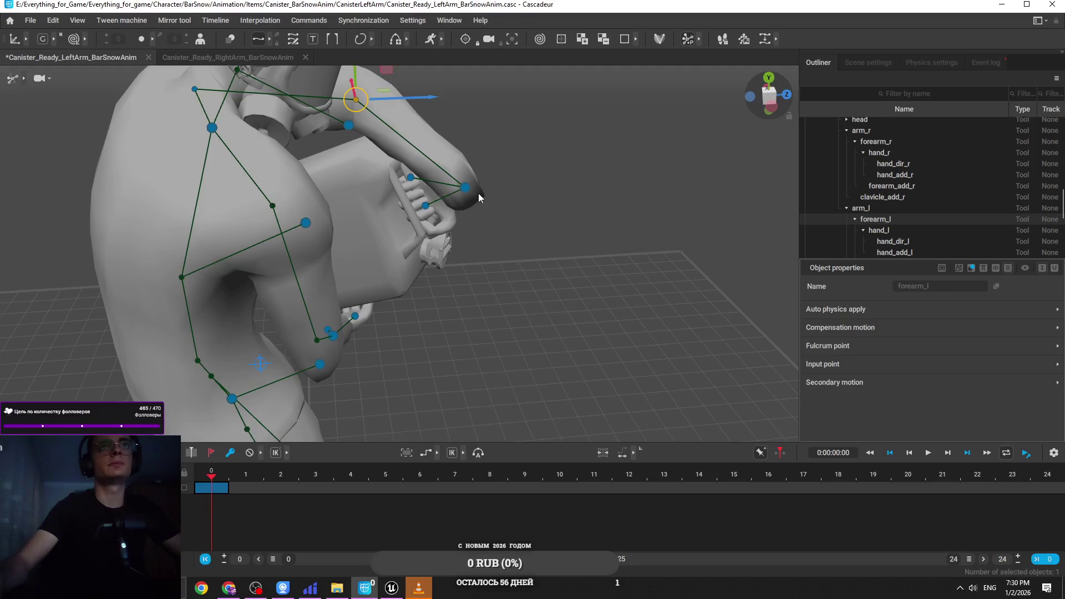
{"action": "left_click", "coordinate": [474, 192]}
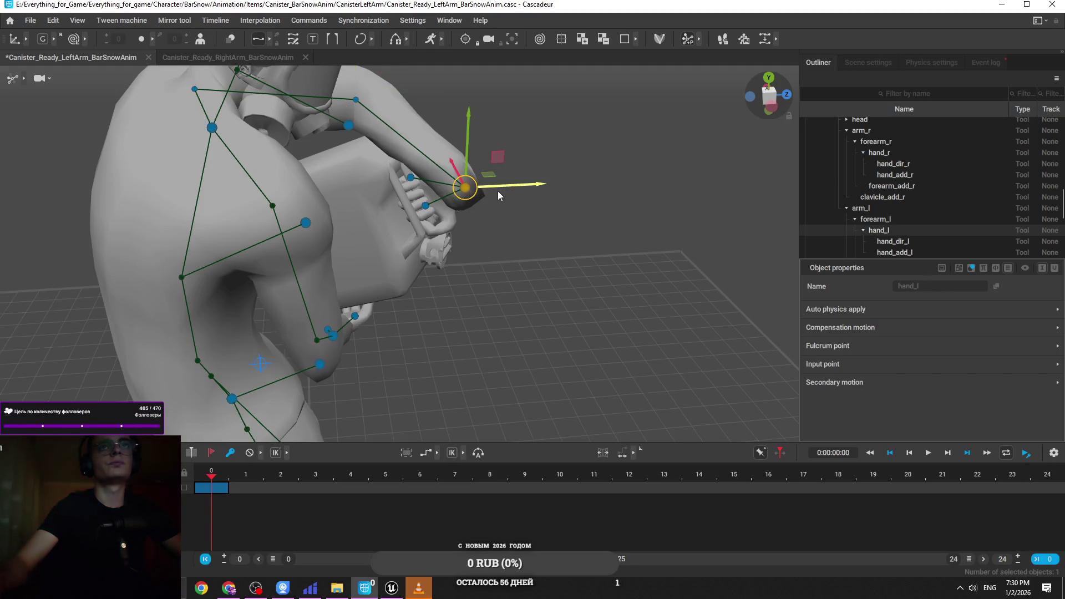
{"action": "mouse_move", "coordinate": [511, 186]}
{"action": "left_mouse_down"}
{"action": "mouse_move", "coordinate": [504, 109]}
{"action": "mouse_move", "coordinate": [486, 192]}
{"action": "mouse_move", "coordinate": [497, 173]}
{"action": "left_mouse_up"}
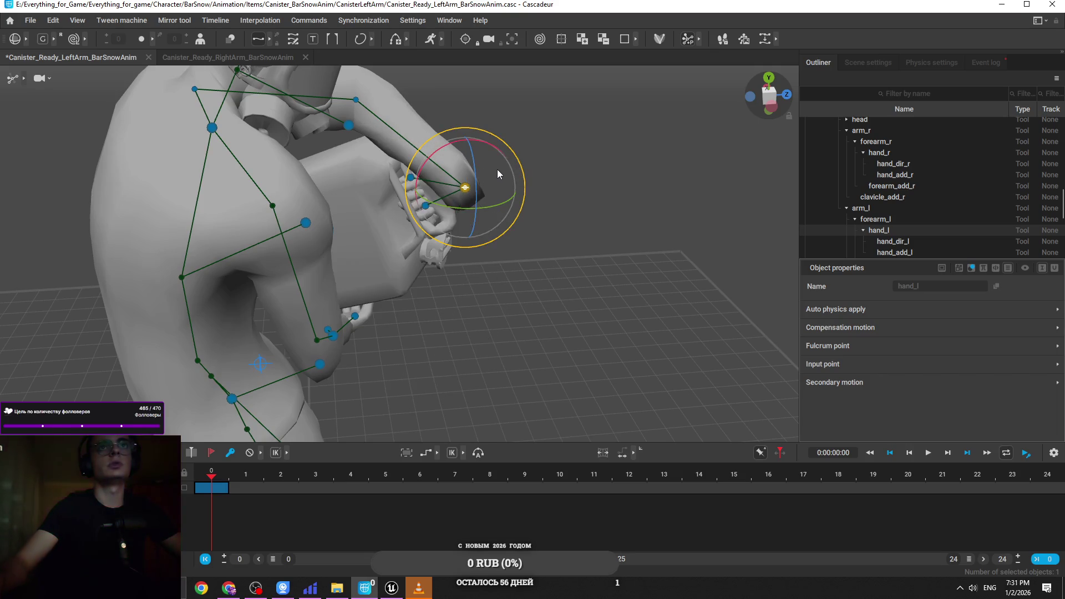
{"action": "mouse_move", "coordinate": [404, 304]}
{"action": "left_mouse_down"}
{"action": "mouse_move", "coordinate": [428, 337]}
{"action": "mouse_move", "coordinate": [497, 295]}
{"action": "mouse_move", "coordinate": [457, 164]}
{"action": "mouse_move", "coordinate": [556, 167]}
{"action": "mouse_move", "coordinate": [498, 265]}
{"action": "mouse_move", "coordinate": [520, 242]}
{"action": "left_mouse_up"}
{"action": "left_click", "coordinate": [497, 295]}
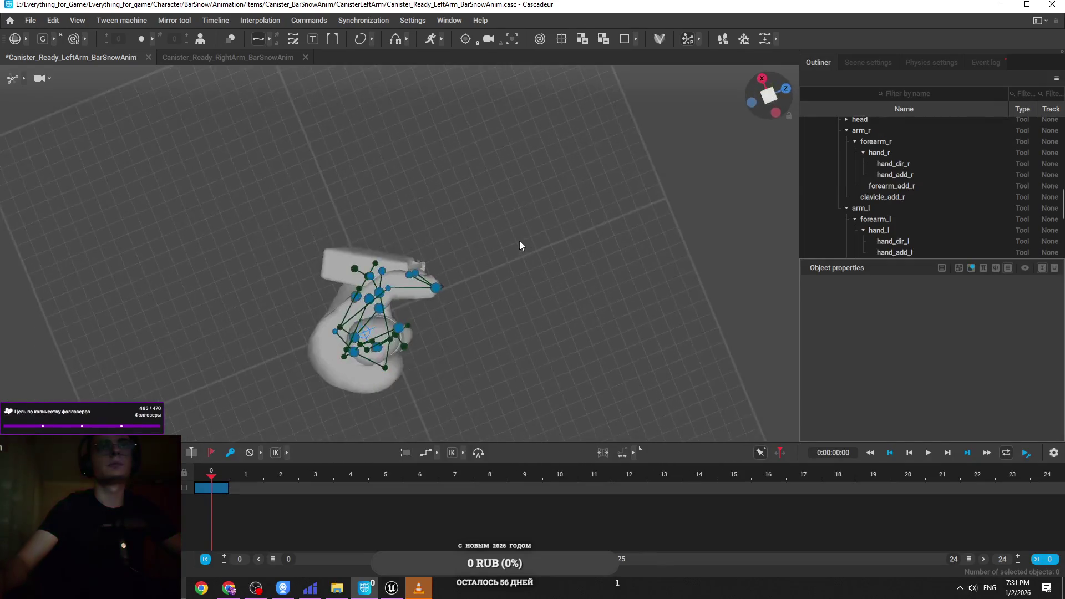
Step: Export Fbx/Dae with Animations over Canister_Ready_LeftArm_BarSnowAnim.fbx, then switch to Unreal
{"action": "left_click", "coordinate": [30, 20]}
{"action": "mouse_move", "coordinate": [44, 128]}
{"action": "left_click", "coordinate": [226, 127]}
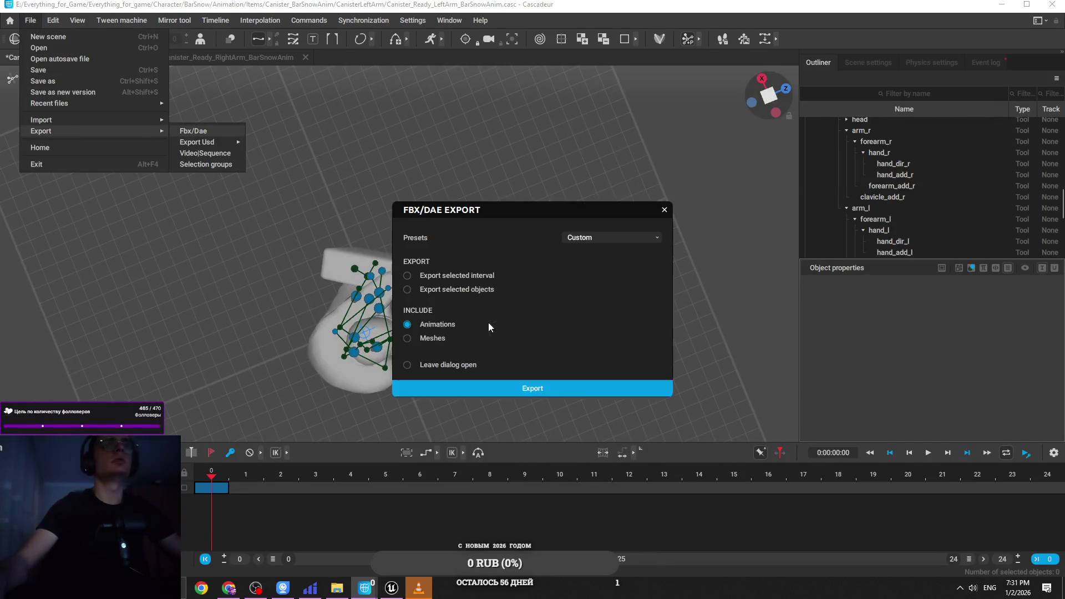
{"action": "left_click", "coordinate": [534, 391]}
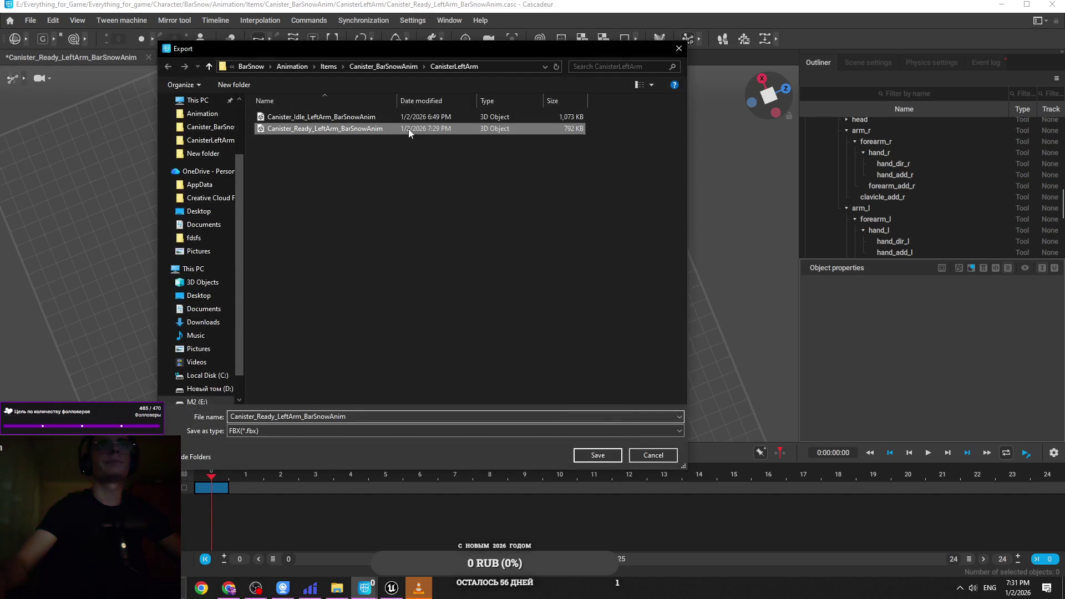
{"action": "left_click", "coordinate": [579, 456]}
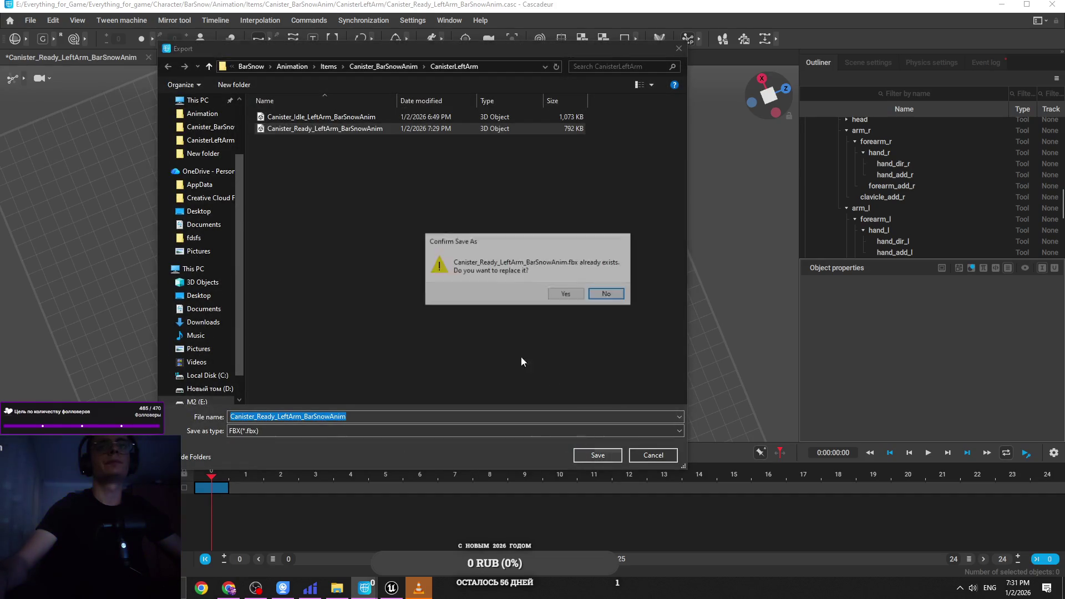
{"action": "left_click", "coordinate": [566, 293]}
{"action": "key", "text": "alt+Tab"}
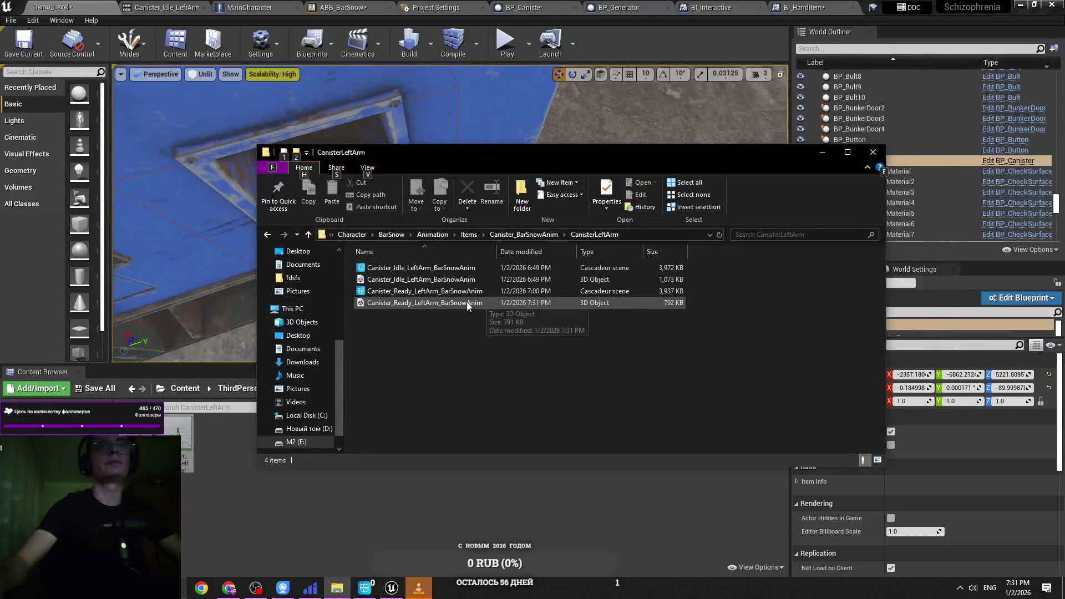
Step: Drag the updated Canister_Ready_LeftArm FBX into CanisterLeftArm and run a quick play test
{"action": "mouse_move", "coordinate": [477, 303]}
{"action": "left_mouse_down"}
{"action": "mouse_move", "coordinate": [405, 304]}
{"action": "mouse_move", "coordinate": [225, 455]}
{"action": "left_mouse_up"}
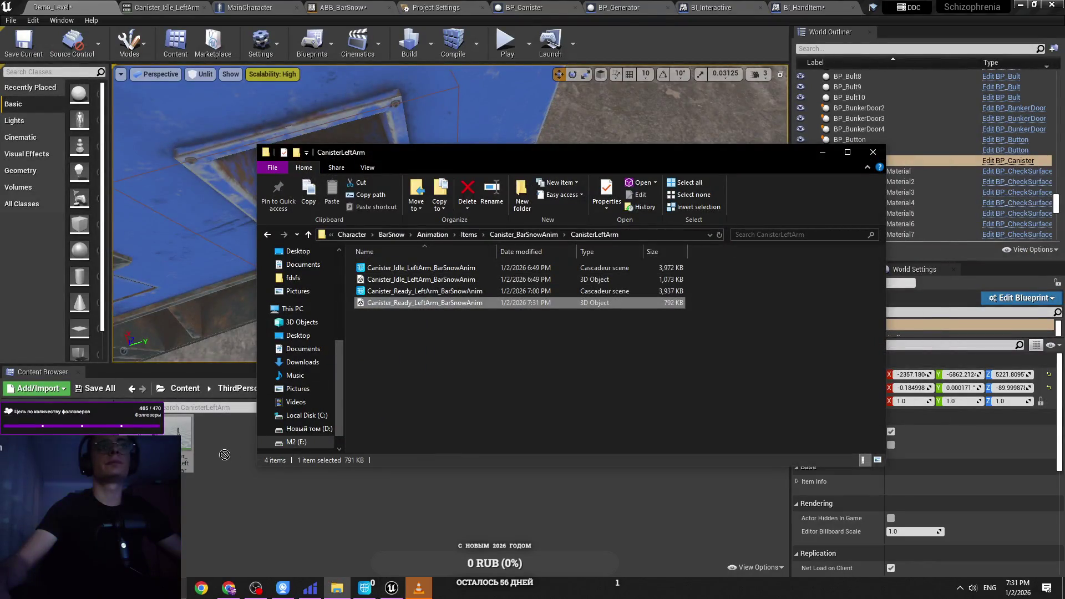
{"action": "left_click_drag", "start_coordinate": [241, 409], "coordinate": [242, 409]}
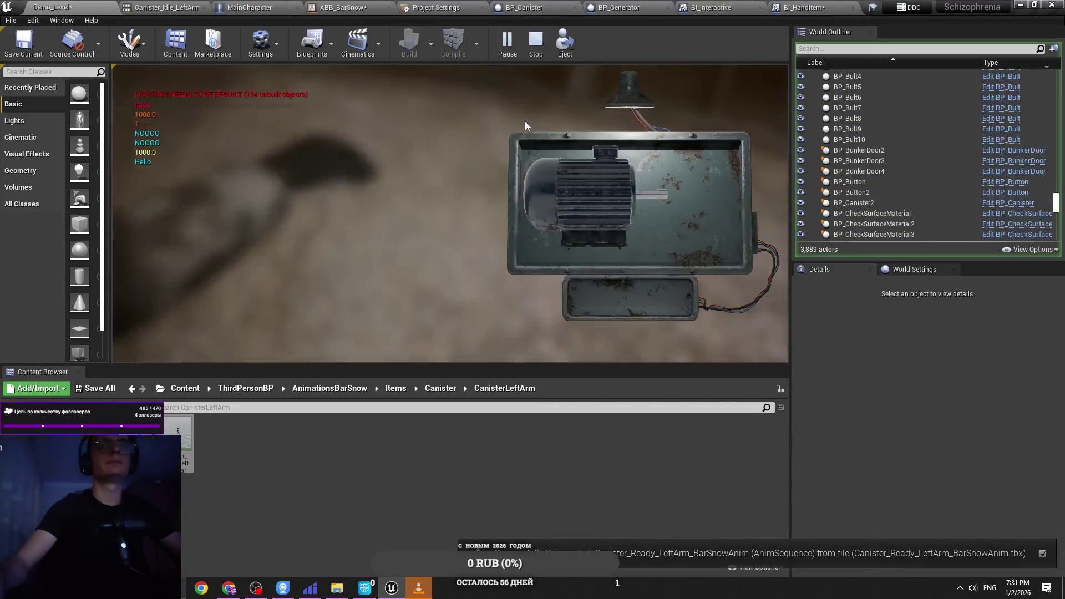
{"action": "left_click", "coordinate": [616, 143]}
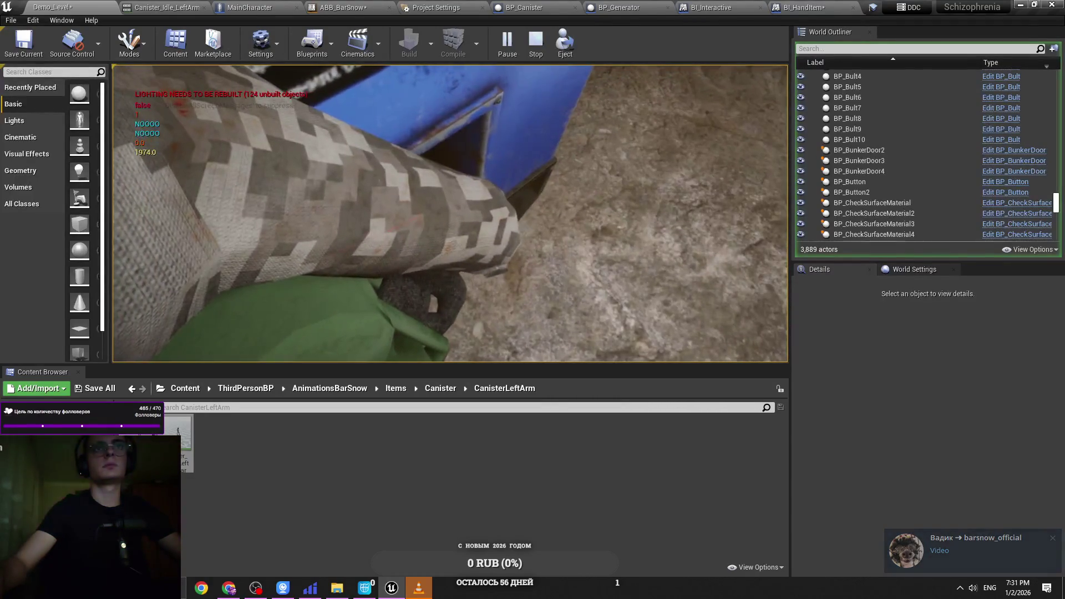
{"action": "key", "text": "Escape"}
Step: Briefly bring up the media player, then launch Telegram from the system search
{"action": "left_click", "coordinate": [427, 595]}
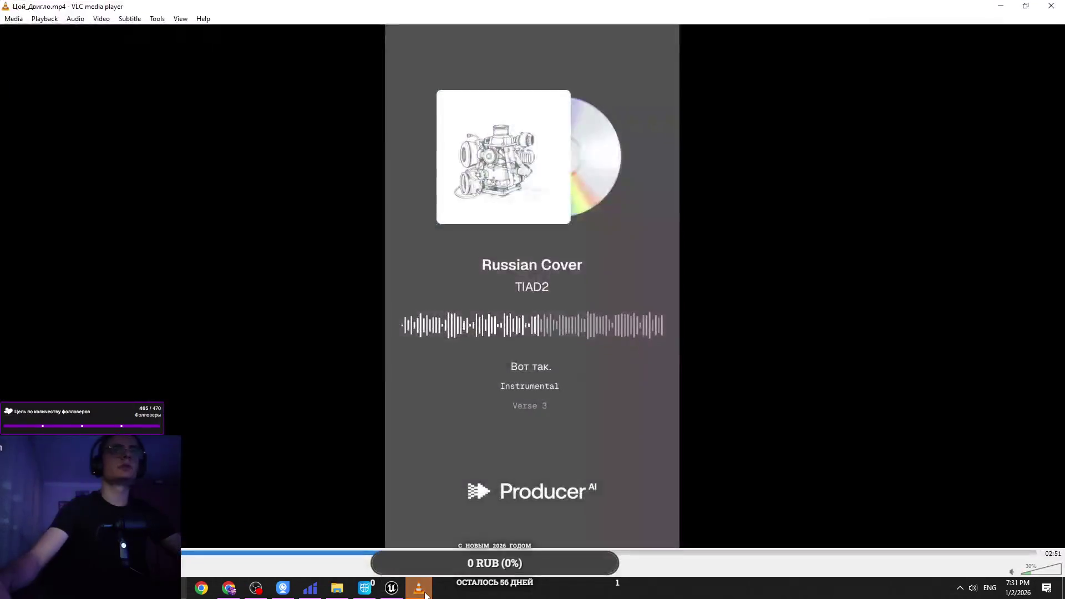
{"action": "left_click", "coordinate": [427, 595]}
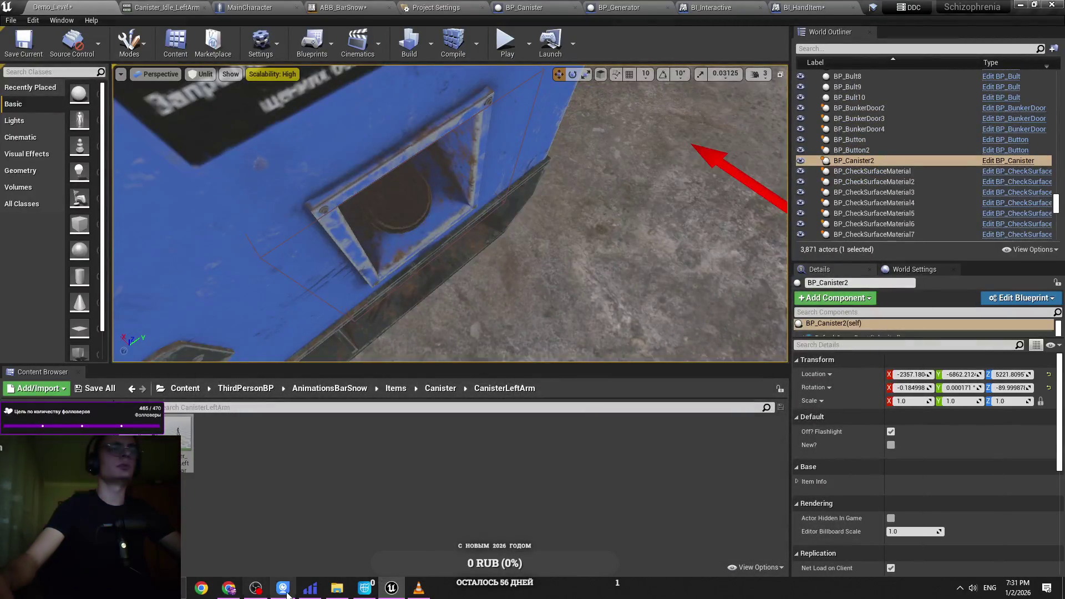
{"action": "key", "text": "super"}
{"action": "type", "text": "telegram"}
{"action": "key", "text": "Return"}
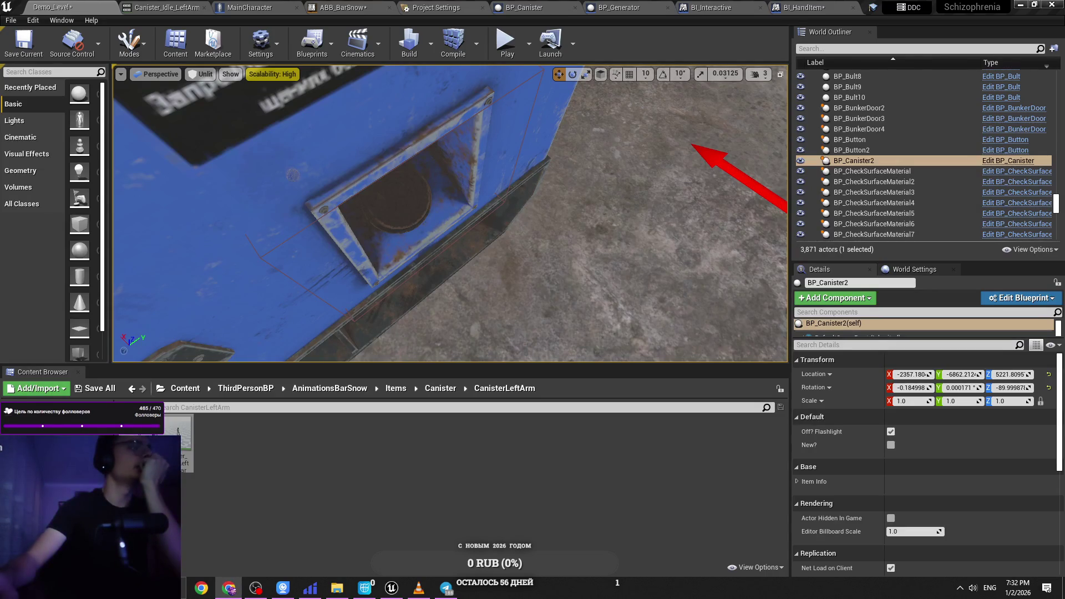
Step: Play Demo_Level, hold the canister to the hatch, and inspect the hand with the debug camera
{"action": "mouse_move", "coordinate": [449, 213]}
{"action": "left_mouse_down"}
{"action": "mouse_move", "coordinate": [438, 250]}
{"action": "mouse_move", "coordinate": [449, 239]}
{"action": "left_mouse_up"}
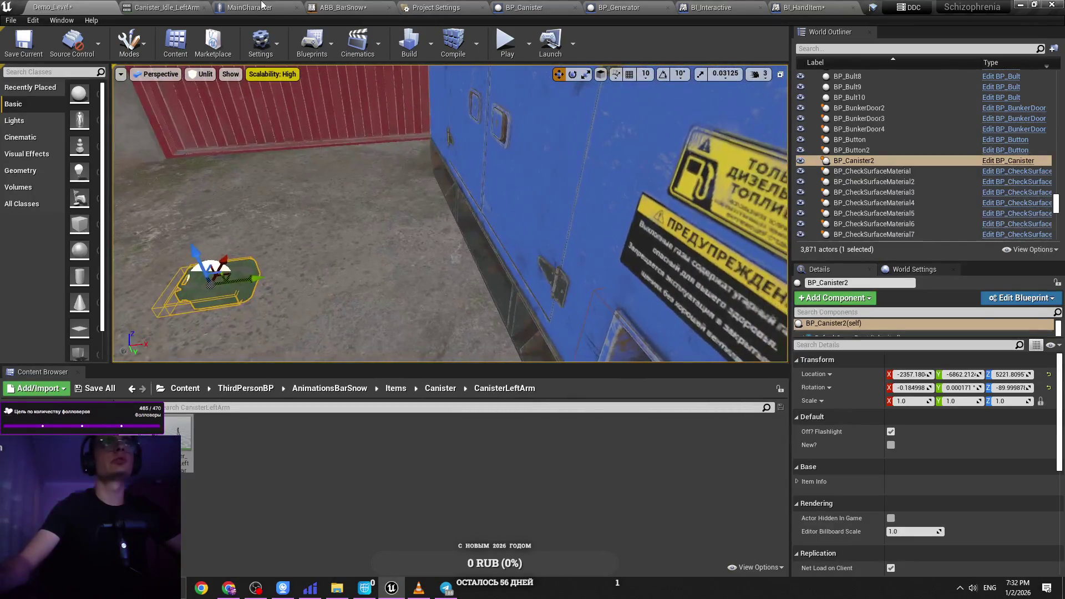
{"action": "key", "text": "alt+Tab"}
{"action": "left_click", "coordinate": [93, 5]}
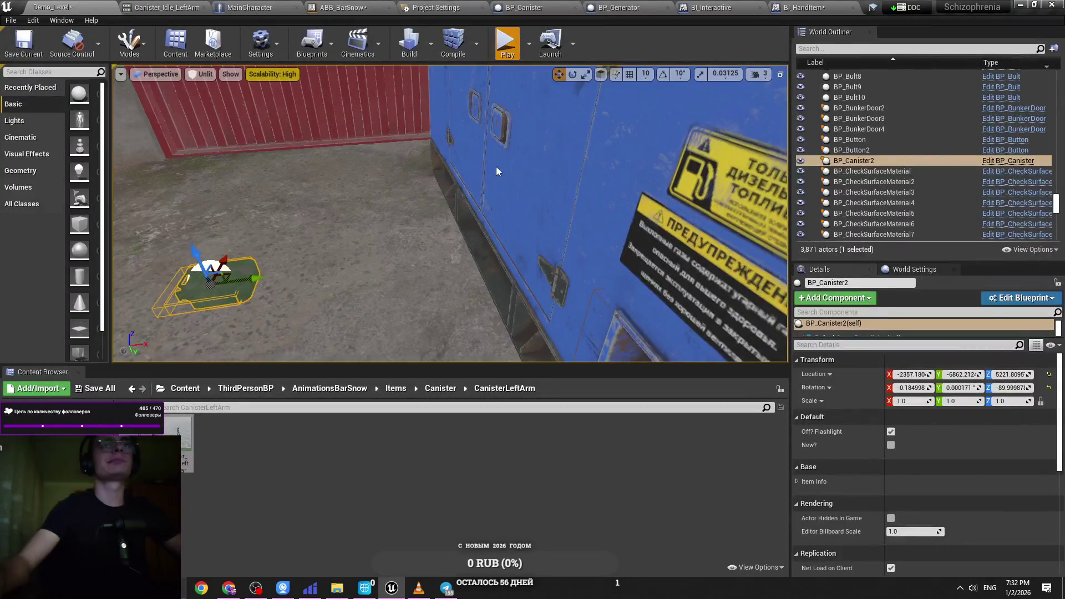
{"action": "key", "text": "alt+p"}
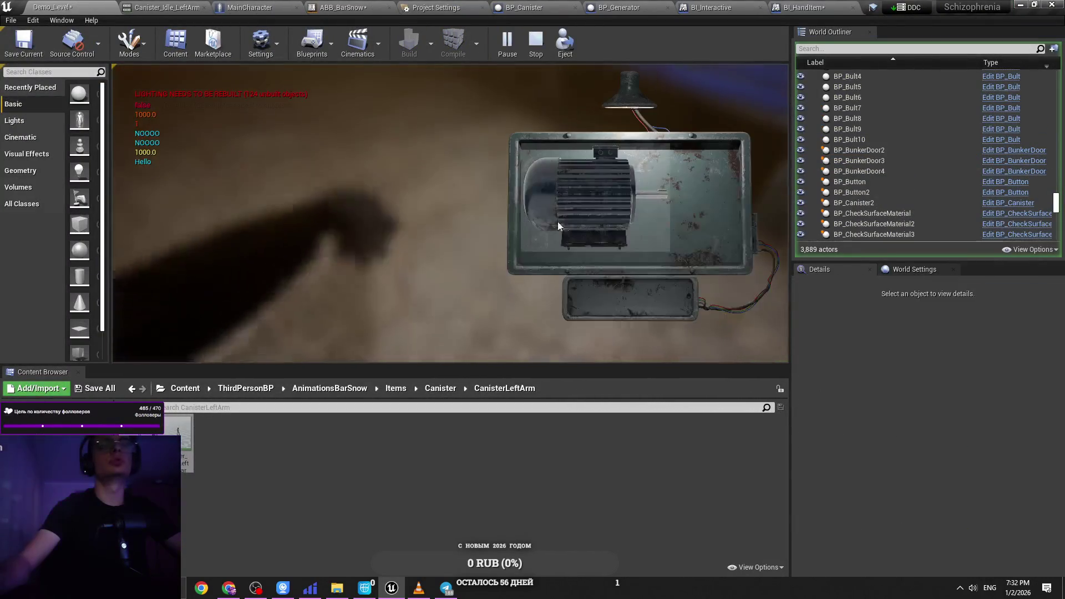
{"action": "left_click", "coordinate": [472, 211]}
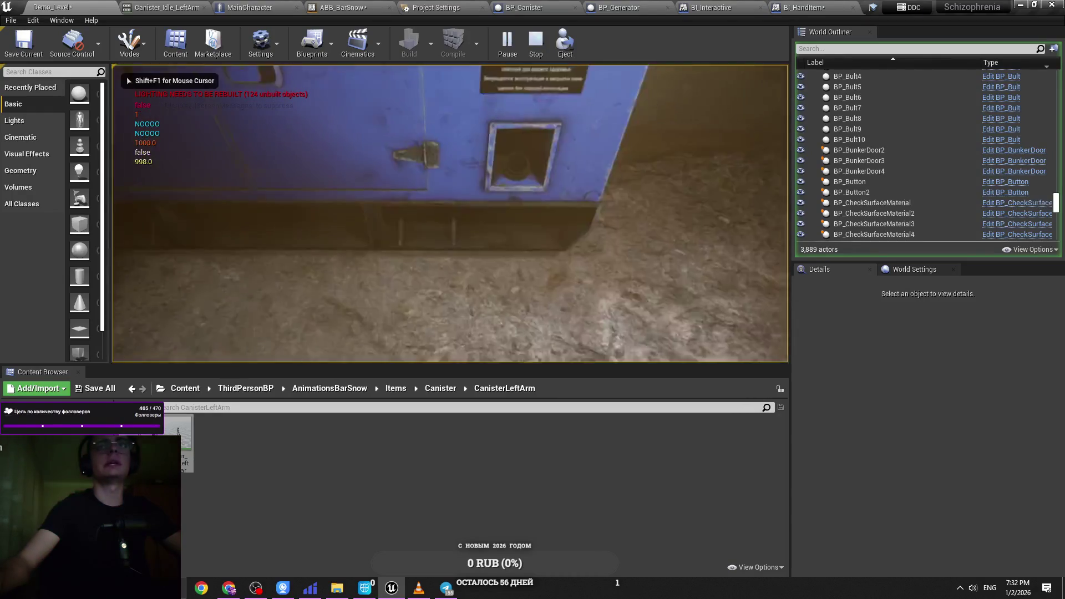
{"action": "key", "text": "e"}
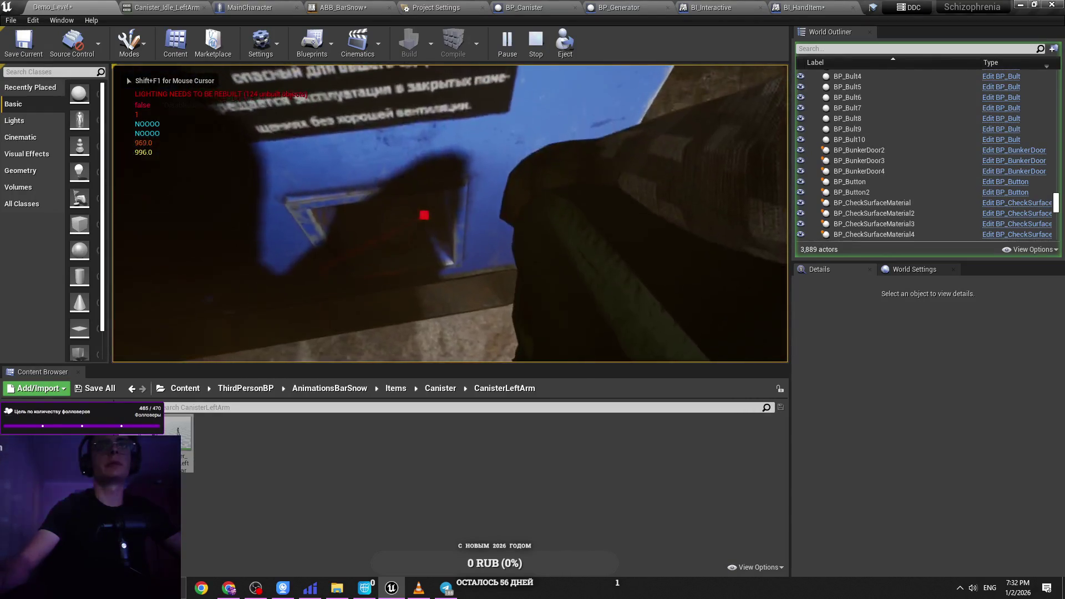
{"action": "key", "text": "semicolon"}
{"action": "key", "text": "s"}
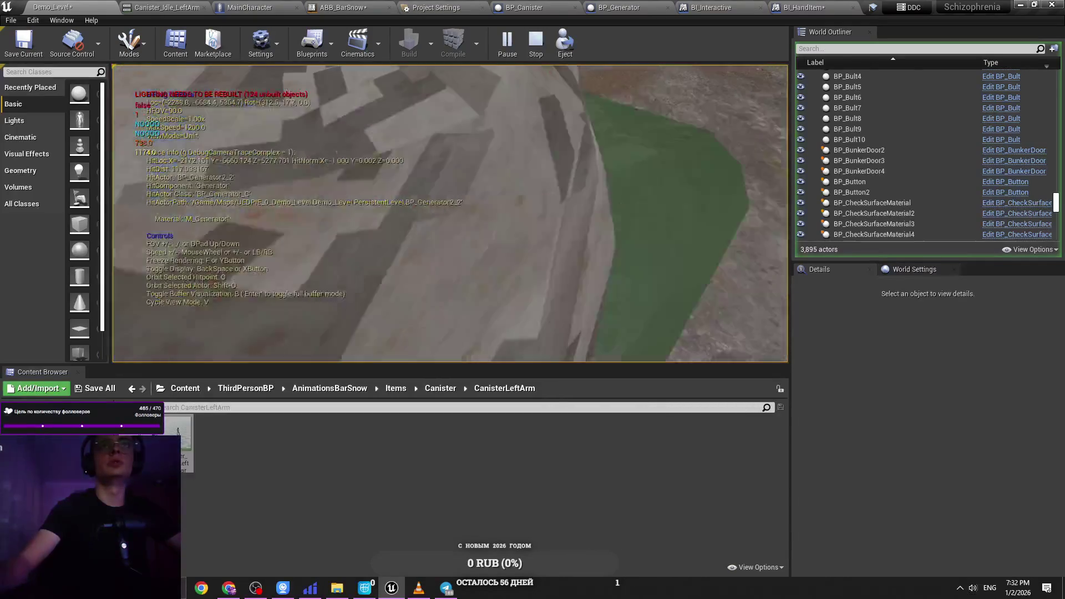
{"action": "key", "text": "w"}
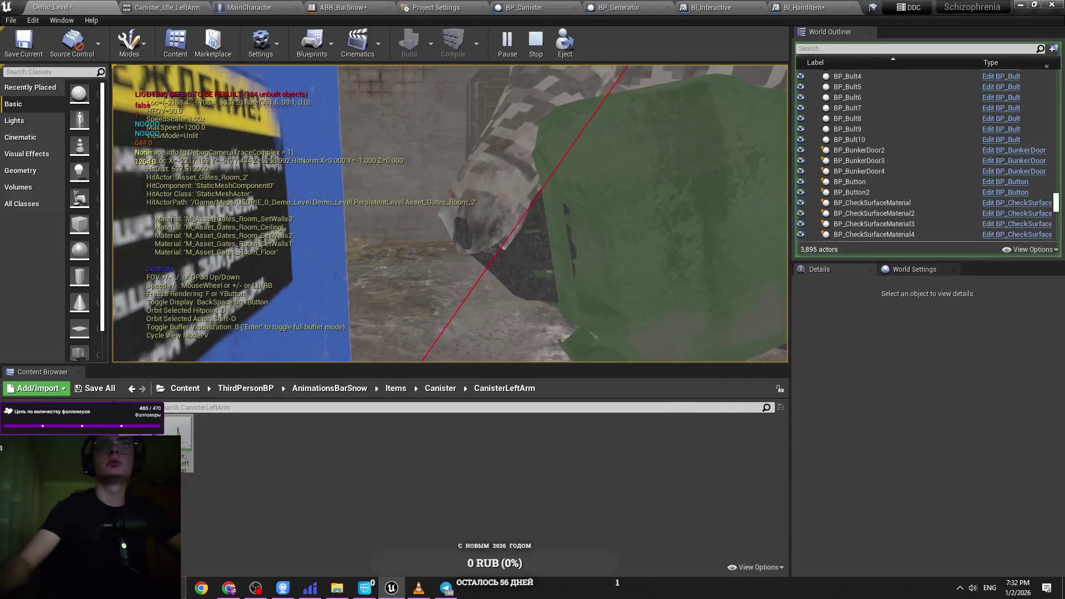
{"action": "key", "text": "Escape"}
Step: Switch back to Cascadeur and select the left hand joint
{"action": "key", "text": "alt+Tab"}
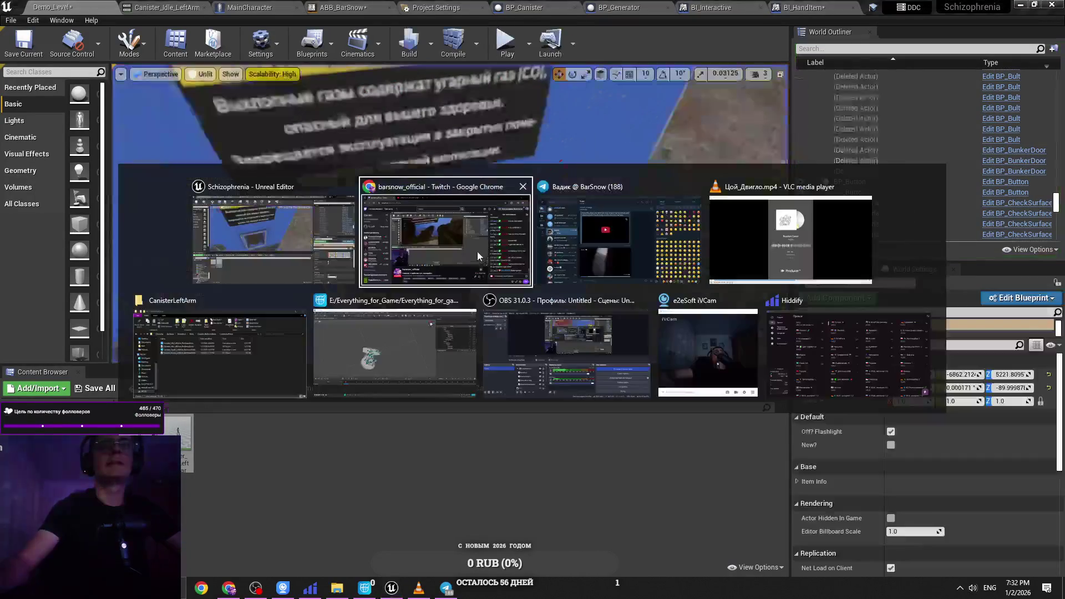
{"action": "left_click", "coordinate": [391, 353]}
{"action": "mouse_move", "coordinate": [483, 326]}
{"action": "left_mouse_down"}
{"action": "mouse_move", "coordinate": [507, 205]}
{"action": "mouse_move", "coordinate": [484, 302]}
{"action": "mouse_move", "coordinate": [471, 244]}
{"action": "mouse_move", "coordinate": [498, 221]}
{"action": "left_mouse_up"}
{"action": "left_click", "coordinate": [452, 217]}
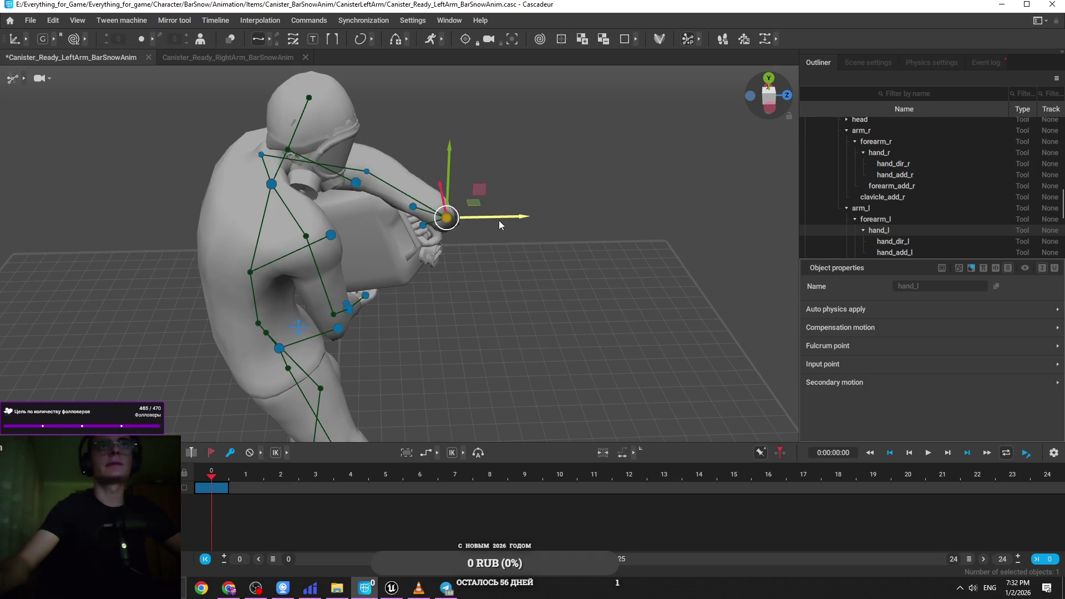
Step: Move hand_l slightly on X and export FBX over the existing Canister_Ready_LeftArm_BarSnowAnim file
{"action": "mouse_move", "coordinate": [489, 297]}
{"action": "left_mouse_down"}
{"action": "mouse_move", "coordinate": [513, 294]}
{"action": "mouse_move", "coordinate": [529, 321]}
{"action": "mouse_move", "coordinate": [471, 228]}
{"action": "mouse_move", "coordinate": [458, 239]}
{"action": "mouse_move", "coordinate": [474, 270]}
{"action": "left_mouse_up"}
{"action": "mouse_move", "coordinate": [449, 218]}
{"action": "left_mouse_down"}
{"action": "mouse_move", "coordinate": [465, 281]}
{"action": "mouse_move", "coordinate": [344, 260]}
{"action": "mouse_move", "coordinate": [266, 222]}
{"action": "left_mouse_up"}
{"action": "left_click", "coordinate": [22, 22]}
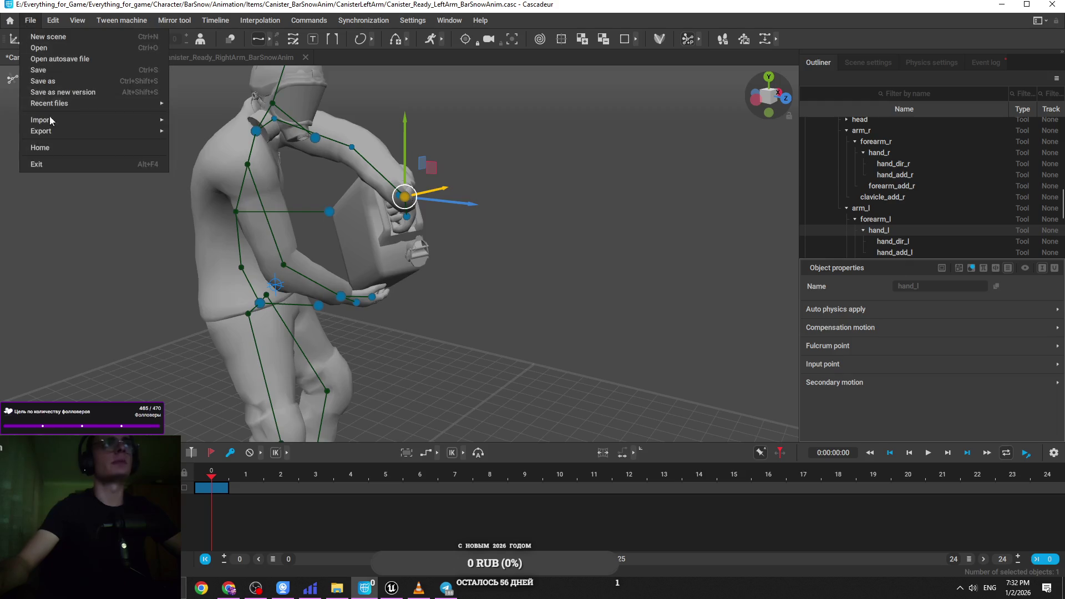
{"action": "mouse_move", "coordinate": [48, 132]}
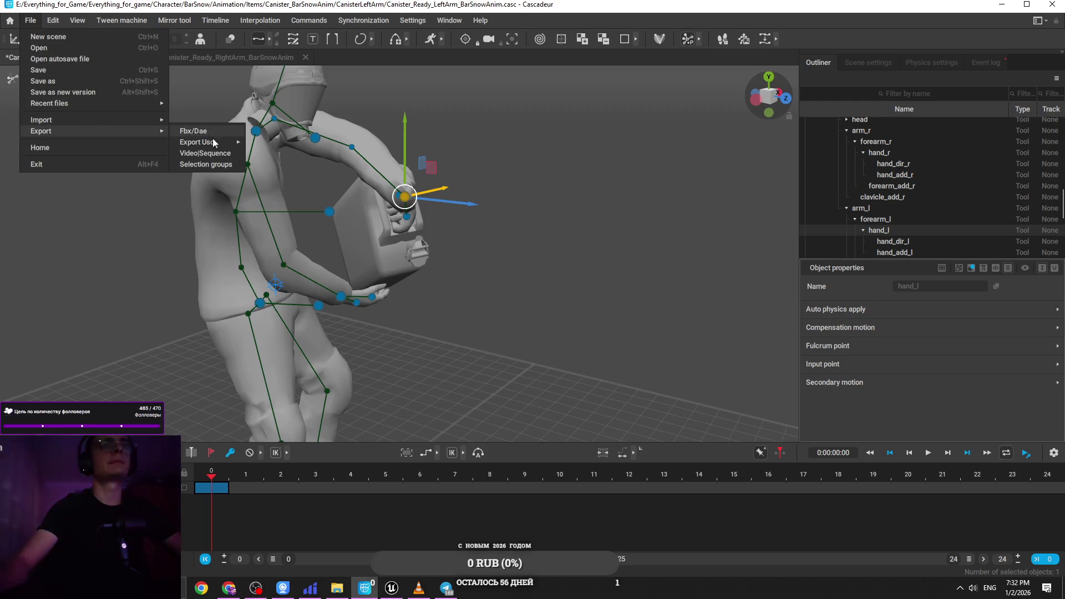
{"action": "left_click", "coordinate": [209, 135]}
{"action": "left_click", "coordinate": [475, 387]}
{"action": "left_click", "coordinate": [324, 128]}
{"action": "left_click", "coordinate": [598, 455]}
{"action": "left_click", "coordinate": [563, 294]}
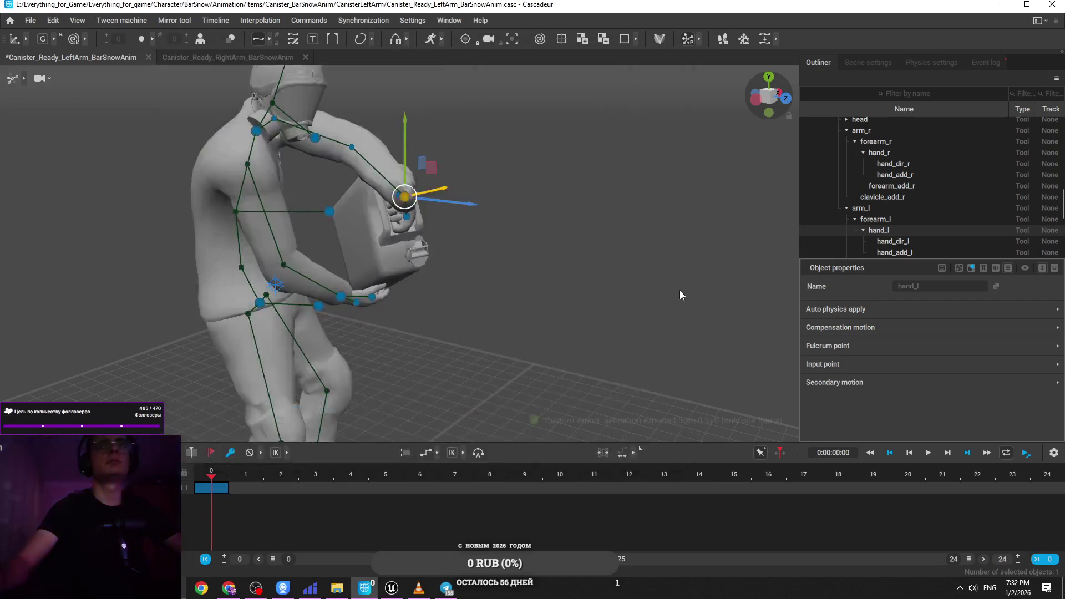
Step: Drag the exported FBX from the CanisterLeftArm folder into Unreal's Content Browser
{"action": "key", "text": "alt+Tab"}
{"action": "left_click", "coordinate": [337, 588]}
{"action": "left_click", "coordinate": [421, 302]}
{"action": "mouse_move", "coordinate": [421, 303]}
{"action": "left_mouse_down"}
{"action": "mouse_move", "coordinate": [431, 400]}
{"action": "mouse_move", "coordinate": [247, 497]}
{"action": "left_mouse_up"}
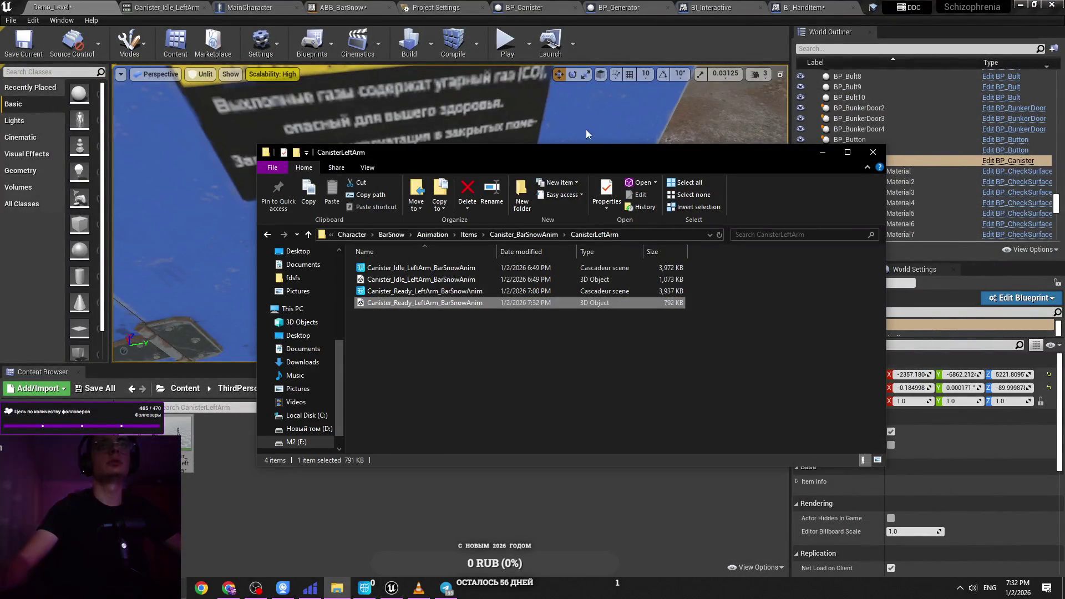
Step: Play the level holding the canister against the hatch, then stop and return to Cascadeur
{"action": "left_click", "coordinate": [817, 156]}
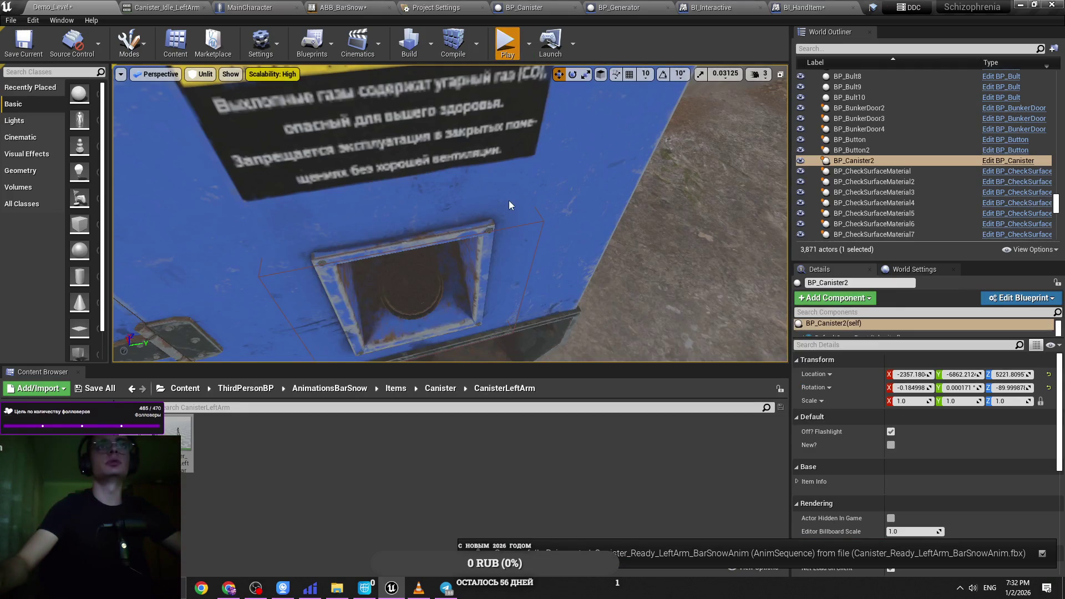
{"action": "key", "text": "alt+p"}
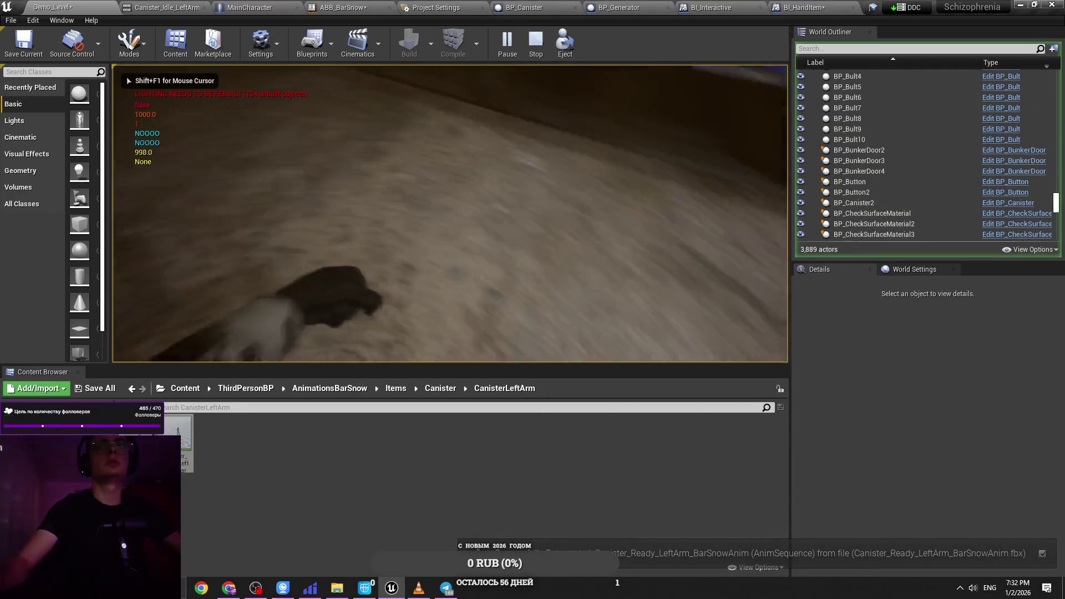
{"action": "key", "text": "e"}
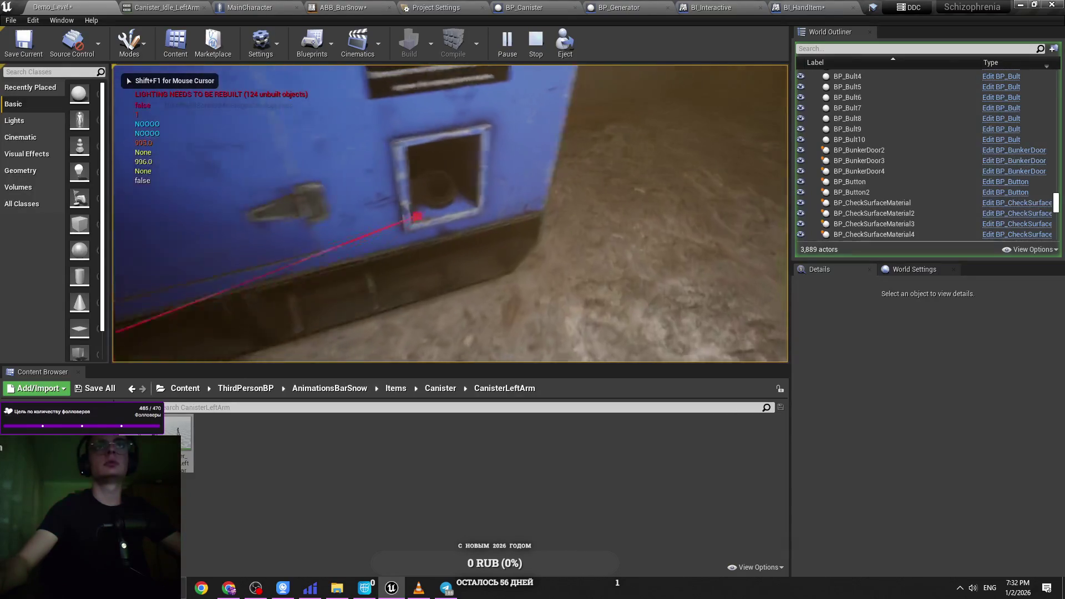
{"action": "key", "text": "e"}
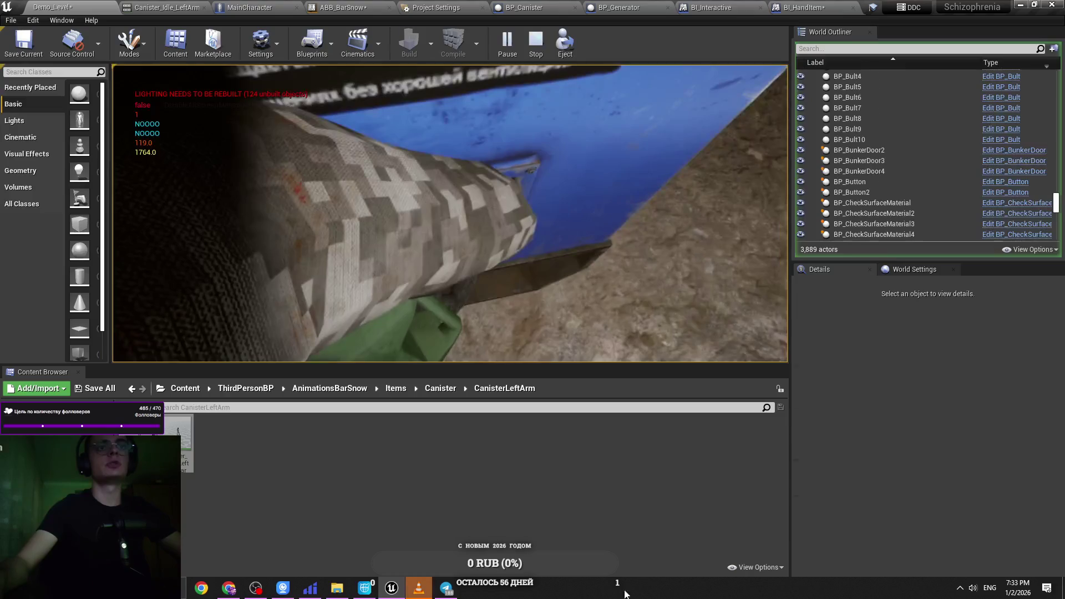
{"action": "key", "text": "F8"}
{"action": "left_click", "coordinate": [364, 588]}
{"action": "mouse_move", "coordinate": [498, 311]}
{"action": "left_mouse_down"}
{"action": "mouse_move", "coordinate": [422, 377]}
{"action": "mouse_move", "coordinate": [597, 339]}
{"action": "mouse_move", "coordinate": [560, 391]}
{"action": "mouse_move", "coordinate": [547, 357]}
{"action": "mouse_move", "coordinate": [506, 317]}
{"action": "mouse_move", "coordinate": [482, 317]}
{"action": "left_mouse_up"}
Step: Select both hand controllers at keyframe 13 and change the interval interpolation
{"action": "left_click", "coordinate": [1047, 487]}
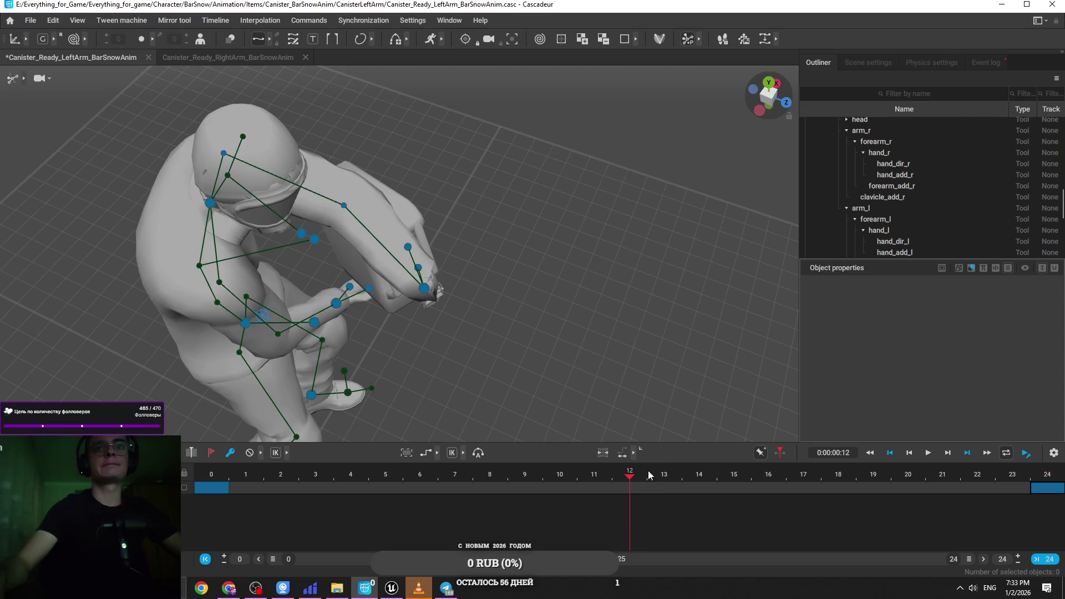
{"action": "left_click", "coordinate": [664, 486]}
{"action": "left_click_drag", "start_coordinate": [421, 255], "coordinate": [425, 288]}
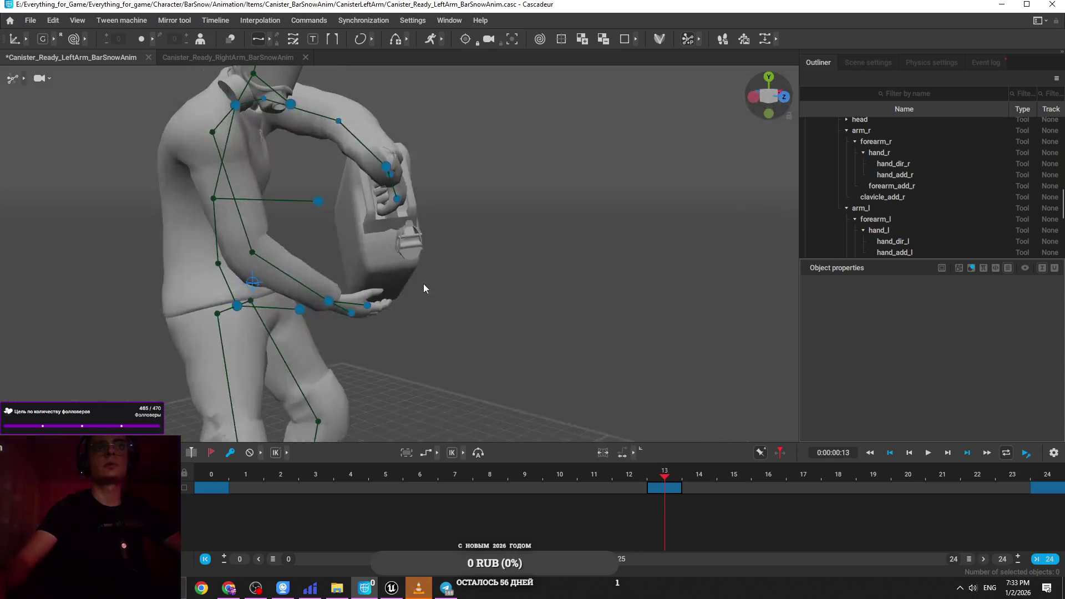
{"action": "left_click", "coordinate": [328, 302]}
{"action": "left_click", "coordinate": [387, 168], "text": "shift"}
{"action": "mouse_move", "coordinate": [521, 225]}
{"action": "left_mouse_down"}
{"action": "mouse_move", "coordinate": [577, 262]}
{"action": "mouse_move", "coordinate": [543, 277]}
{"action": "mouse_move", "coordinate": [542, 363]}
{"action": "left_mouse_up"}
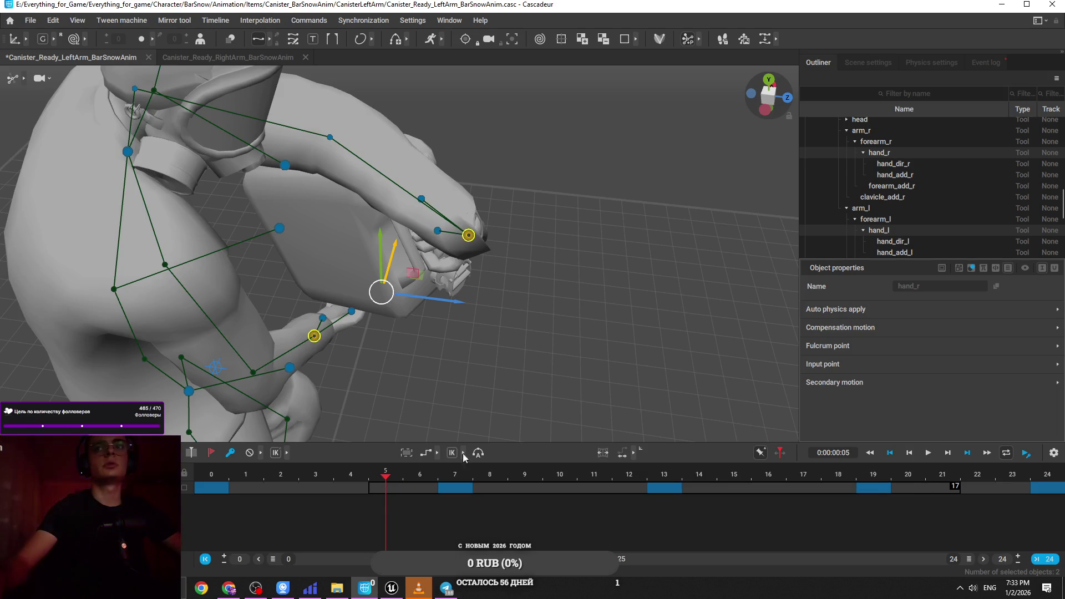
{"action": "left_click", "coordinate": [429, 454]}
{"action": "left_click", "coordinate": [461, 488]}
Step: Rotate the left hand slightly on the canister, then refine its rotation at keyframe 13
{"action": "left_click", "coordinate": [468, 234]}
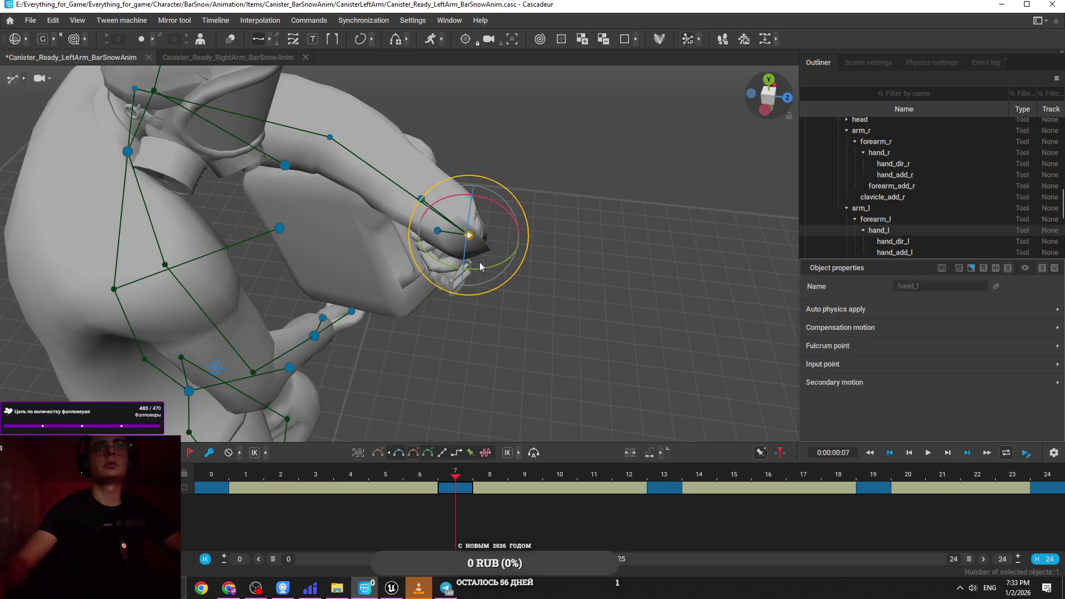
{"action": "scroll", "coordinate": [600, 244], "scroll_direction": "up", "scroll_amount": 5}
{"action": "scroll", "coordinate": [633, 205], "scroll_direction": "down", "scroll_amount": 2}
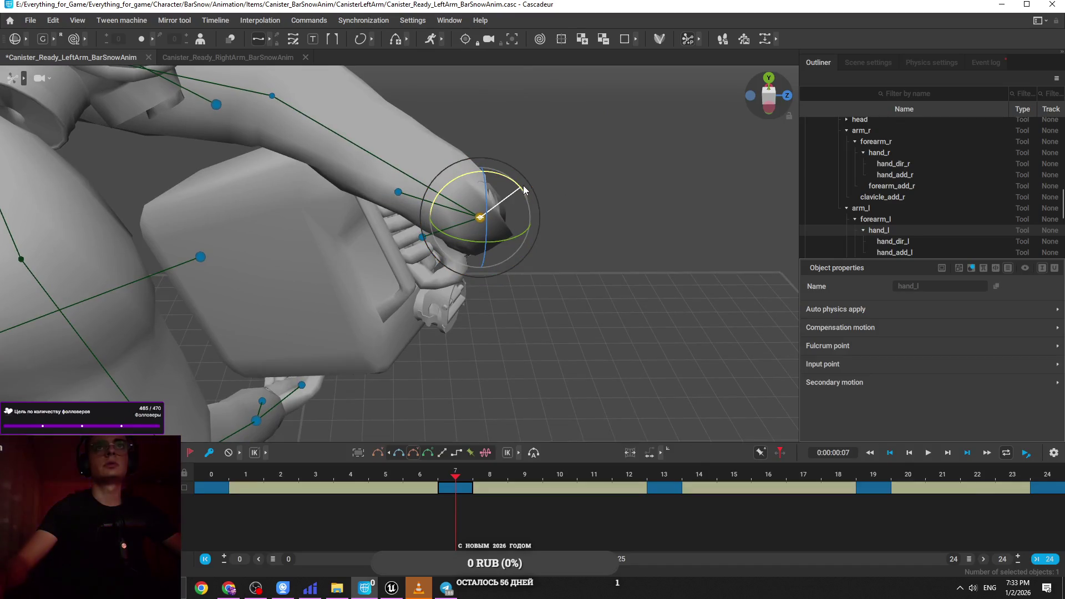
{"action": "left_click_drag", "start_coordinate": [523, 185], "coordinate": [523, 184]}
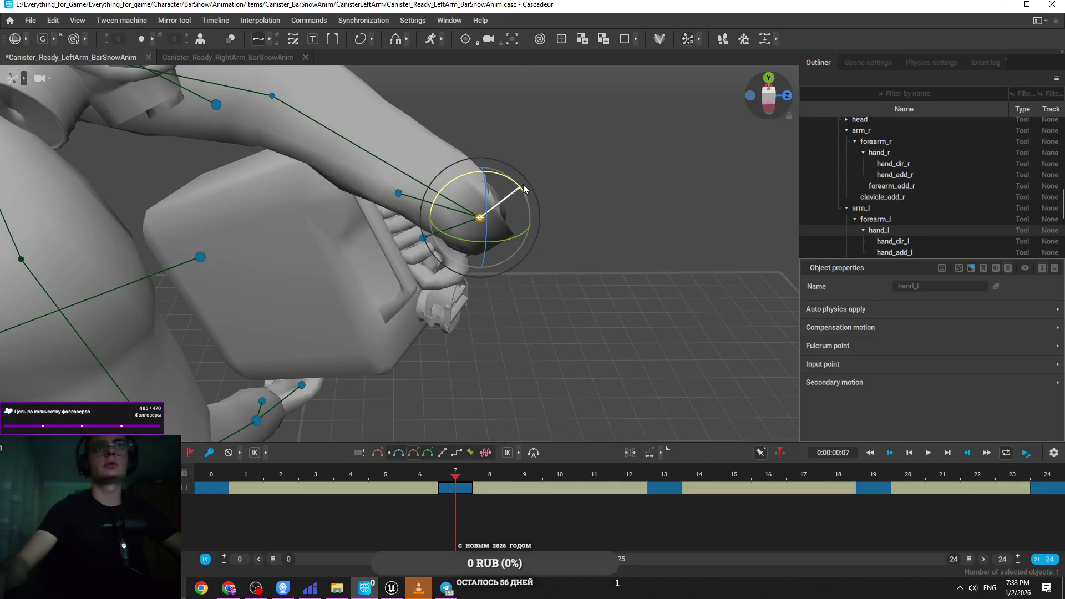
{"action": "mouse_move", "coordinate": [529, 300]}
{"action": "left_mouse_down"}
{"action": "mouse_move", "coordinate": [547, 298]}
{"action": "mouse_move", "coordinate": [504, 336]}
{"action": "left_mouse_up"}
{"action": "left_click", "coordinate": [660, 474]}
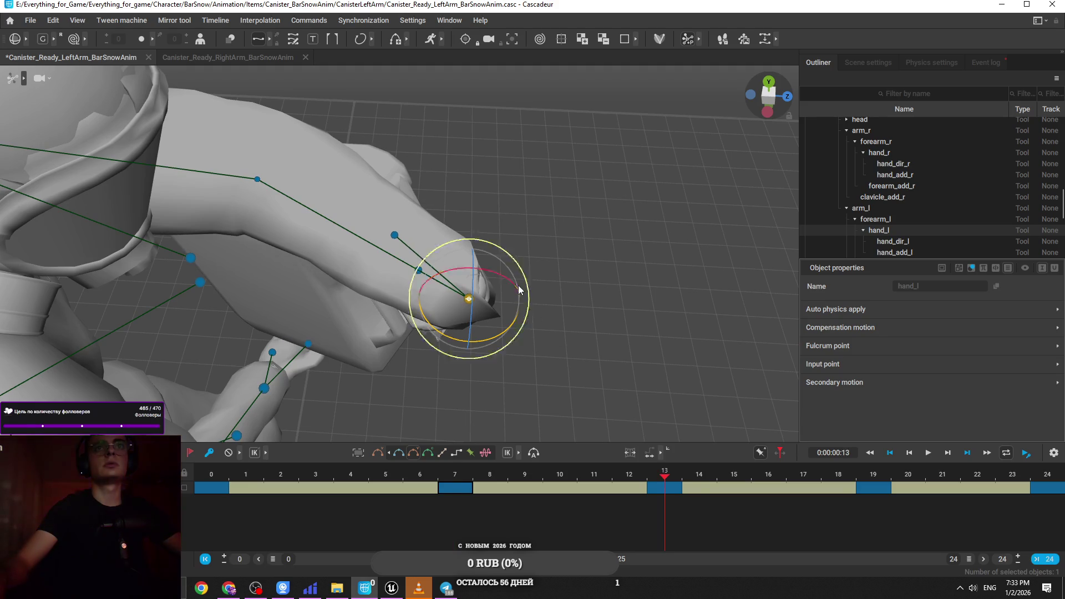
{"action": "left_click_drag", "start_coordinate": [519, 294], "coordinate": [520, 294]}
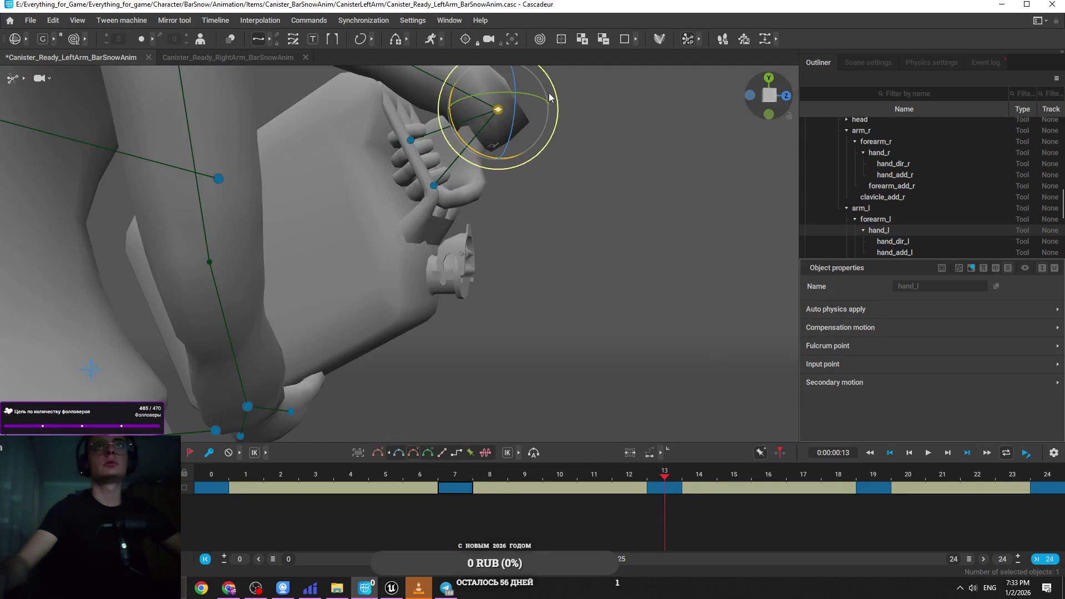
{"action": "left_click_drag", "start_coordinate": [566, 132], "coordinate": [565, 128]}
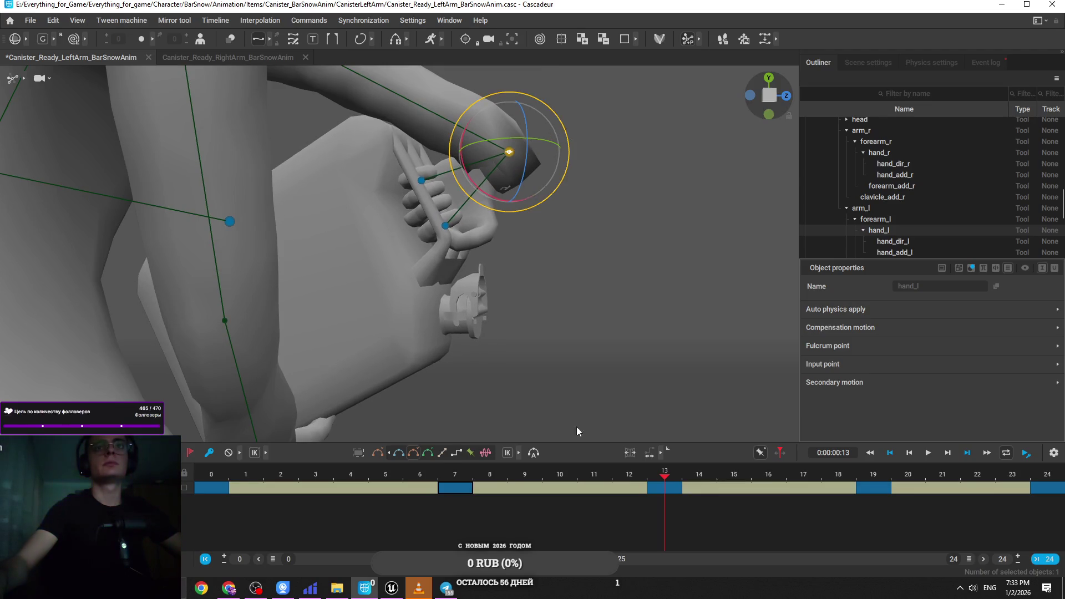
Step: Rotate the left hand at keyframe 19 and play back to check the motion
{"action": "left_click", "coordinate": [868, 474]}
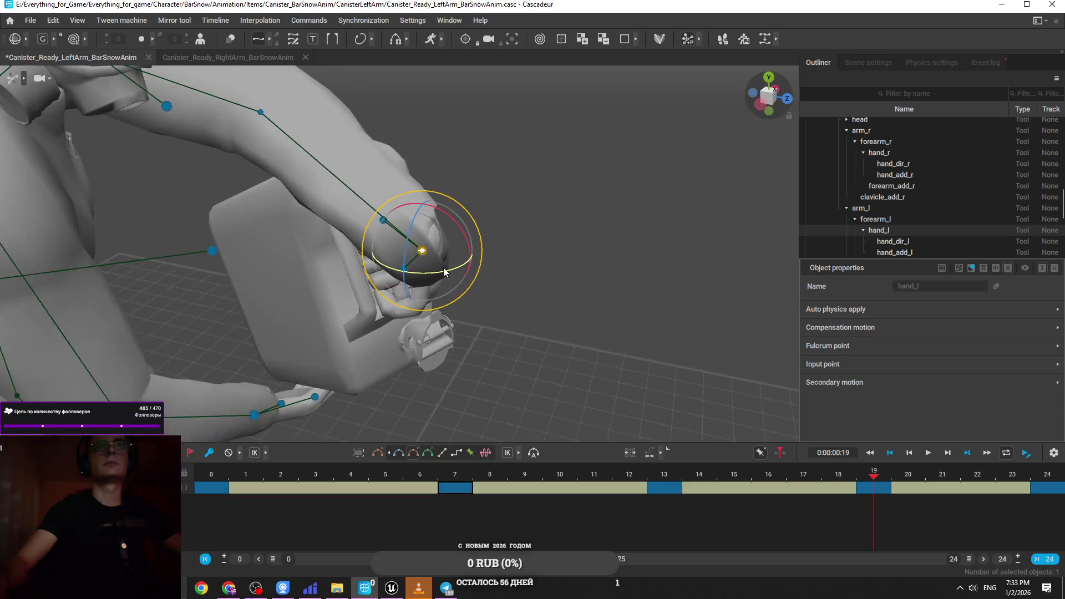
{"action": "left_click", "coordinate": [449, 481]}
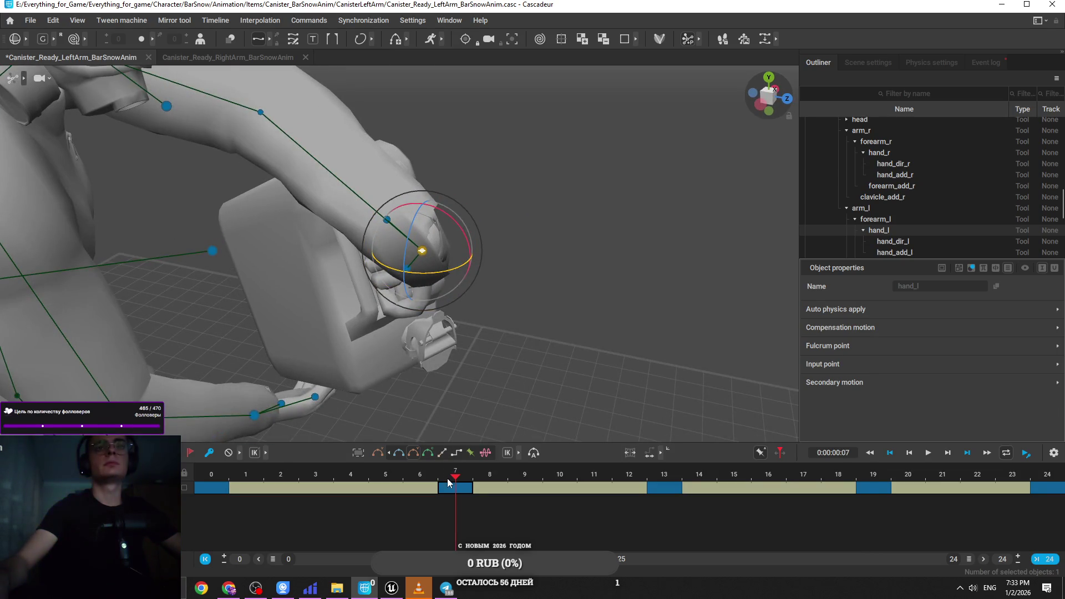
{"action": "left_click", "coordinate": [868, 478]}
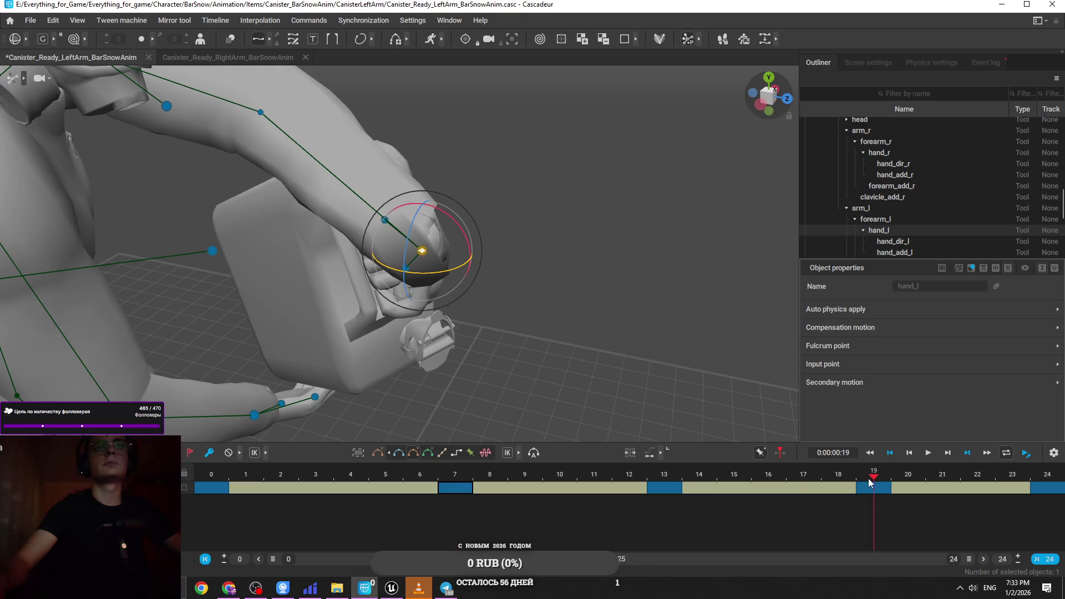
{"action": "left_click_drag", "start_coordinate": [442, 271], "coordinate": [444, 272]}
{"action": "key", "text": "space"}
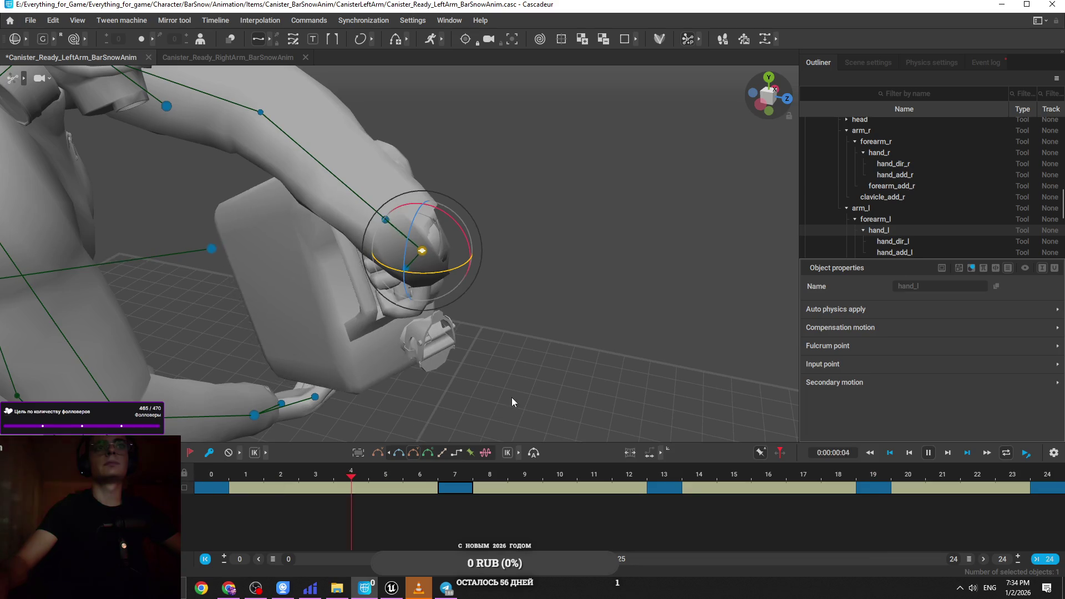
{"action": "key", "text": "space"}
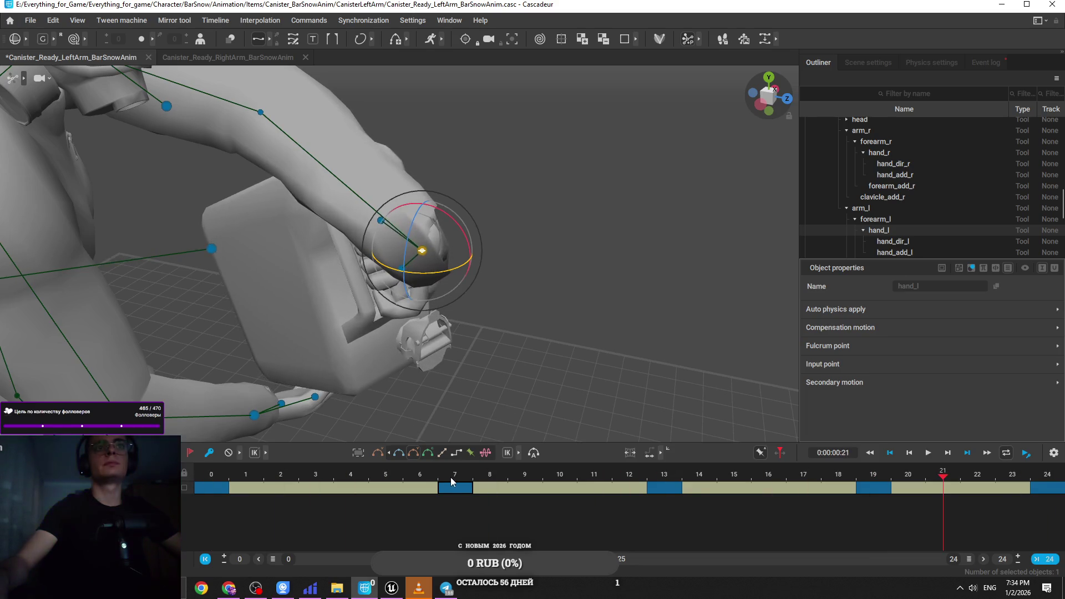
Step: Select the right hand controller at keyframe 7 and check it with the rotate gizmo
{"action": "left_click", "coordinate": [448, 477]}
{"action": "left_click", "coordinate": [251, 412]}
{"action": "mouse_move", "coordinate": [250, 411]}
{"action": "left_mouse_down"}
{"action": "mouse_move", "coordinate": [342, 317]}
{"action": "mouse_move", "coordinate": [325, 366]}
{"action": "mouse_move", "coordinate": [311, 369]}
{"action": "left_mouse_up"}
{"action": "key", "text": "e"}
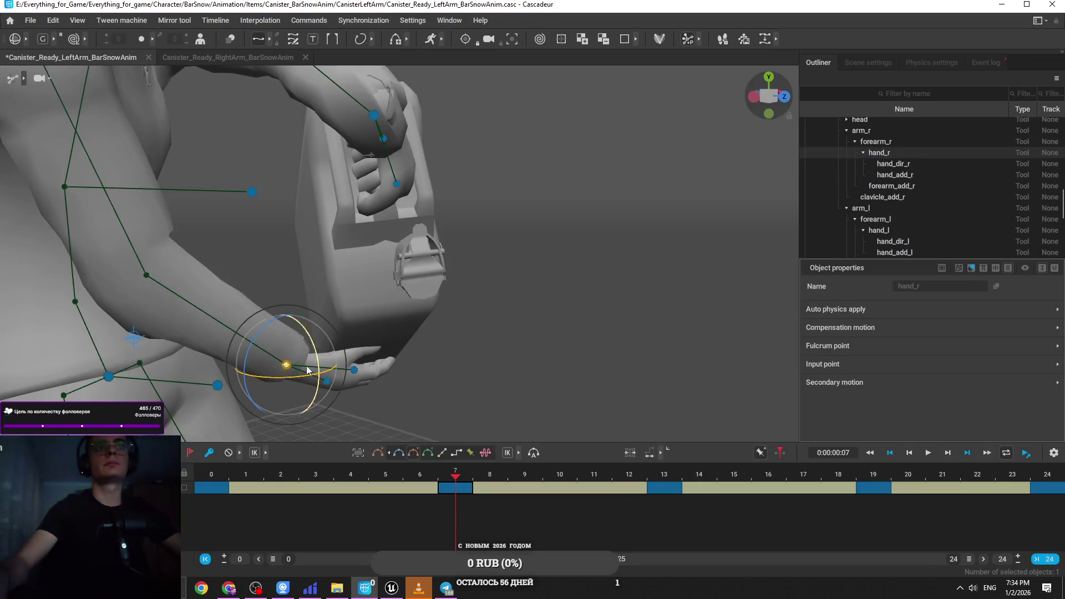
{"action": "left_click_drag", "start_coordinate": [429, 312], "coordinate": [338, 361]}
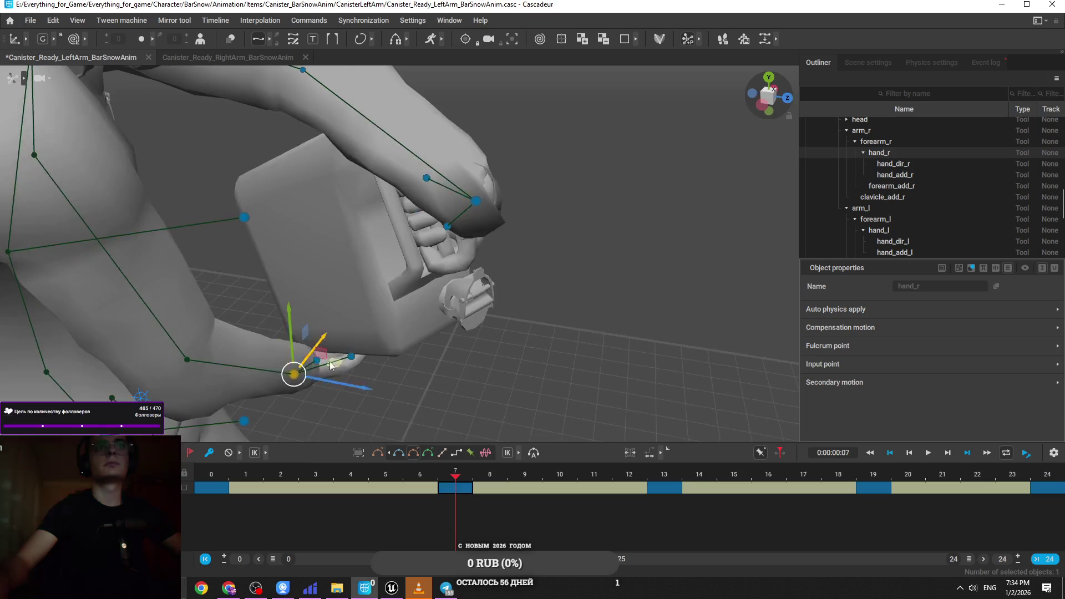
{"action": "key", "text": "w"}
Step: Review the canister grip across frames 0, 7, 12, 13 and 19 from new angles
{"action": "left_click", "coordinate": [212, 475]}
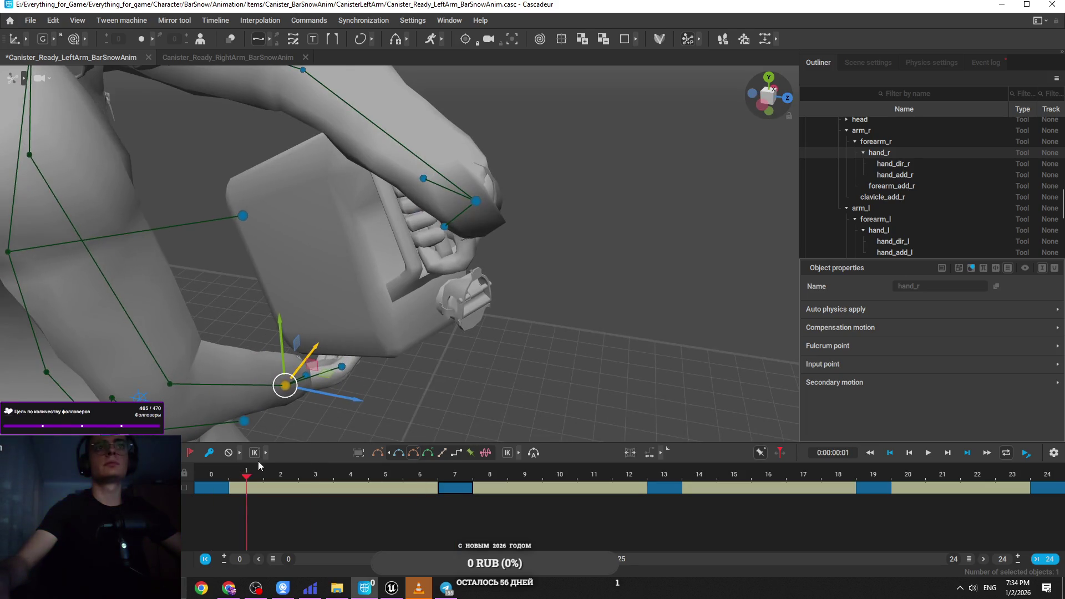
{"action": "left_click", "coordinate": [448, 462]}
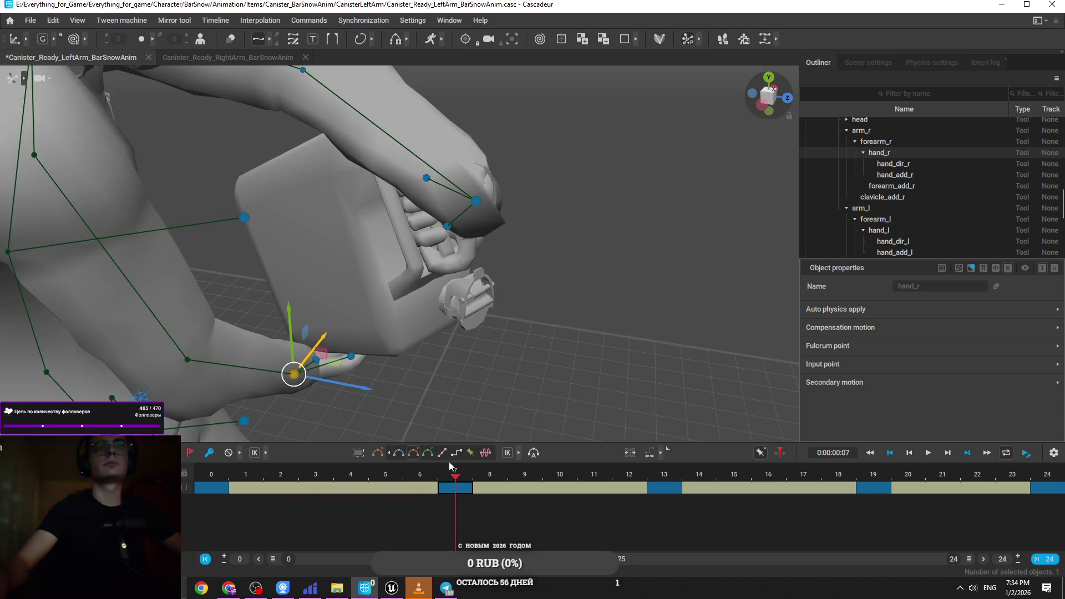
{"action": "left_click", "coordinate": [619, 466]}
{"action": "left_click", "coordinate": [647, 468]}
{"action": "left_click_drag", "start_coordinate": [584, 403], "coordinate": [388, 383]}
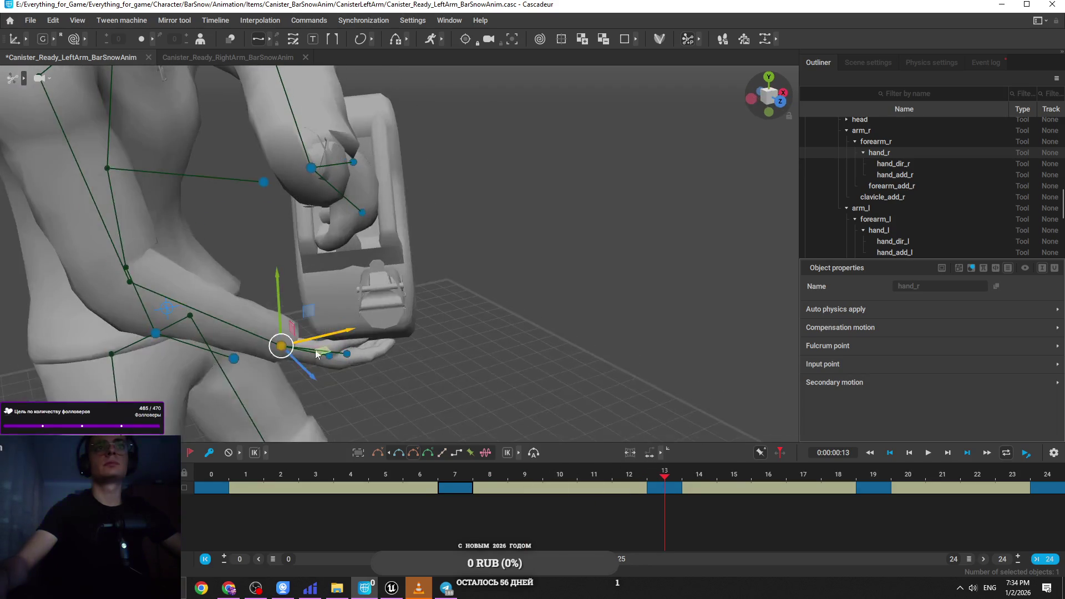
{"action": "mouse_move", "coordinate": [289, 351]}
{"action": "left_mouse_down"}
{"action": "mouse_move", "coordinate": [528, 311]}
{"action": "mouse_move", "coordinate": [560, 355]}
{"action": "left_mouse_up"}
{"action": "left_click_drag", "start_coordinate": [664, 476], "coordinate": [862, 485]}
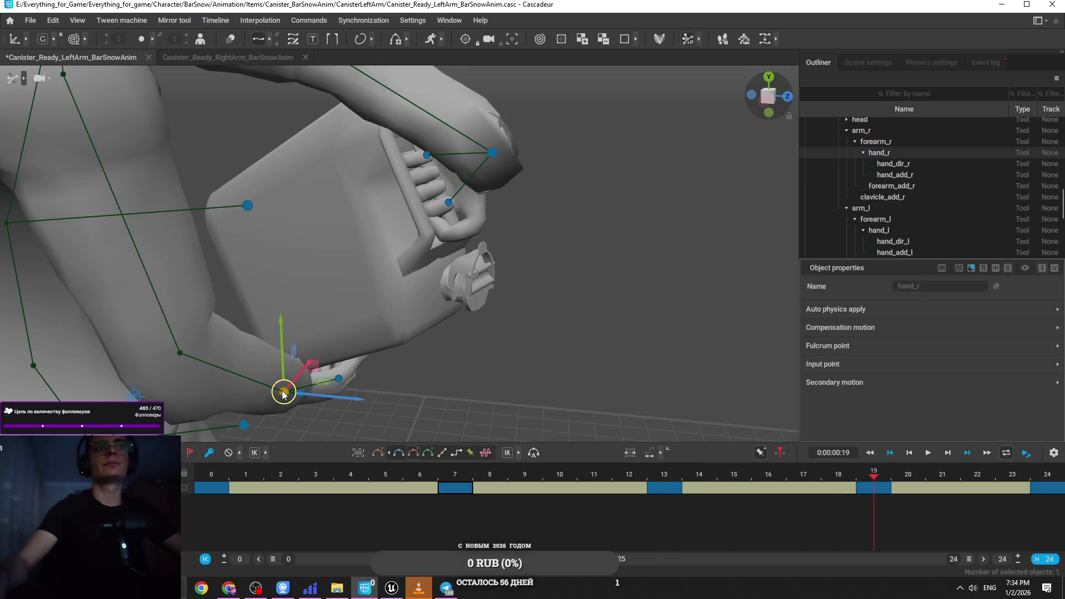
{"action": "mouse_move", "coordinate": [280, 387]}
{"action": "left_mouse_down"}
{"action": "mouse_move", "coordinate": [297, 392]}
{"action": "mouse_move", "coordinate": [443, 321]}
{"action": "mouse_move", "coordinate": [466, 238]}
{"action": "left_mouse_up"}
Step: Select both hands at keyframe 13, review frames 4, 7 and 19, and play the loop
{"action": "key", "text": "shift+Left"}
{"action": "left_click", "coordinate": [440, 209]}
{"action": "left_click", "coordinate": [316, 351], "text": "shift"}
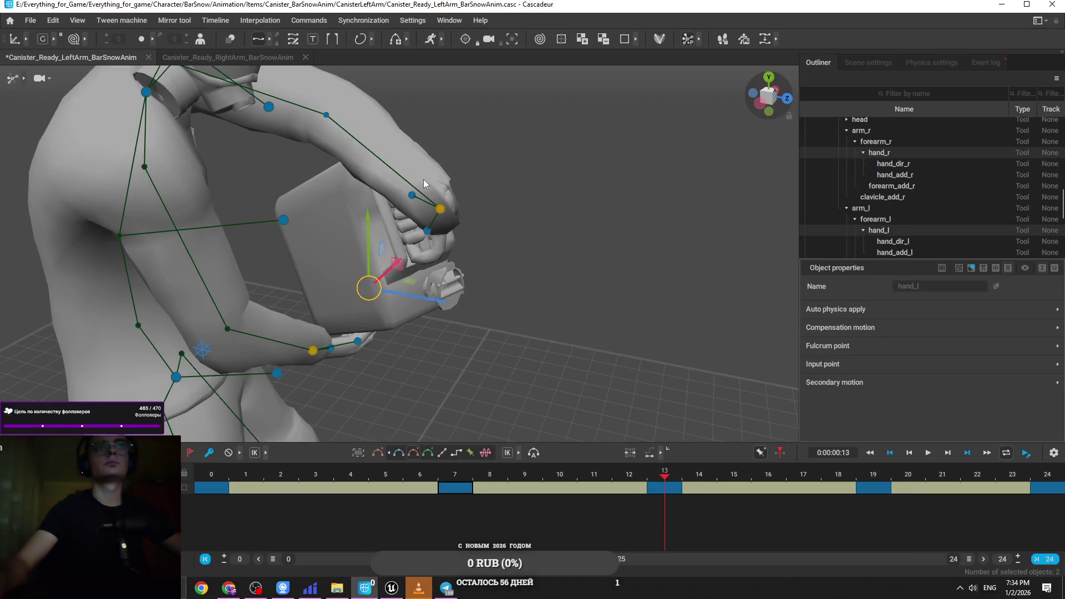
{"action": "left_click", "coordinate": [351, 476]}
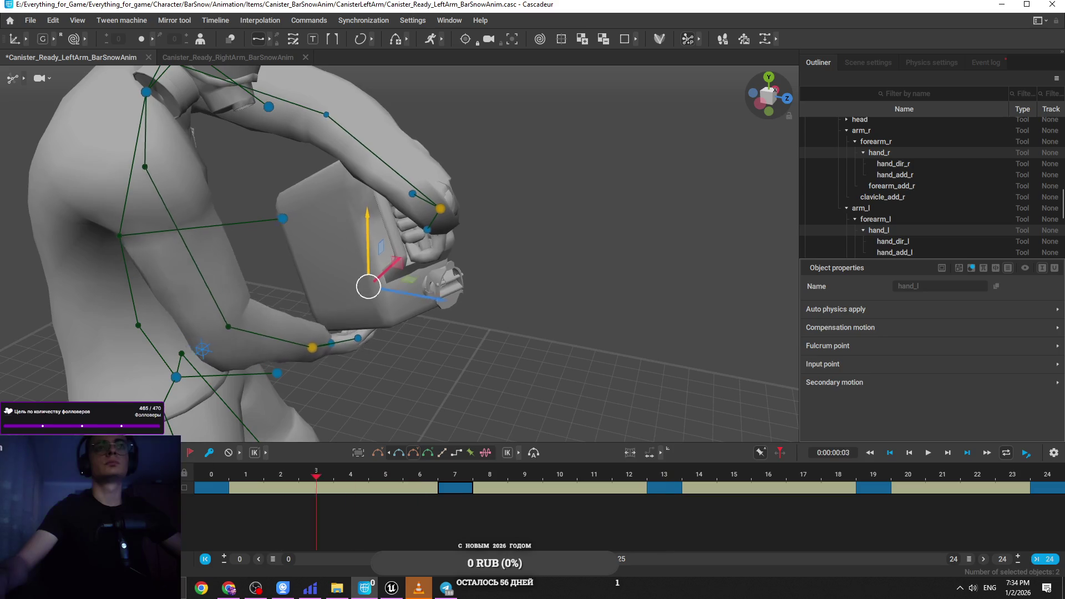
{"action": "left_click", "coordinate": [455, 475]}
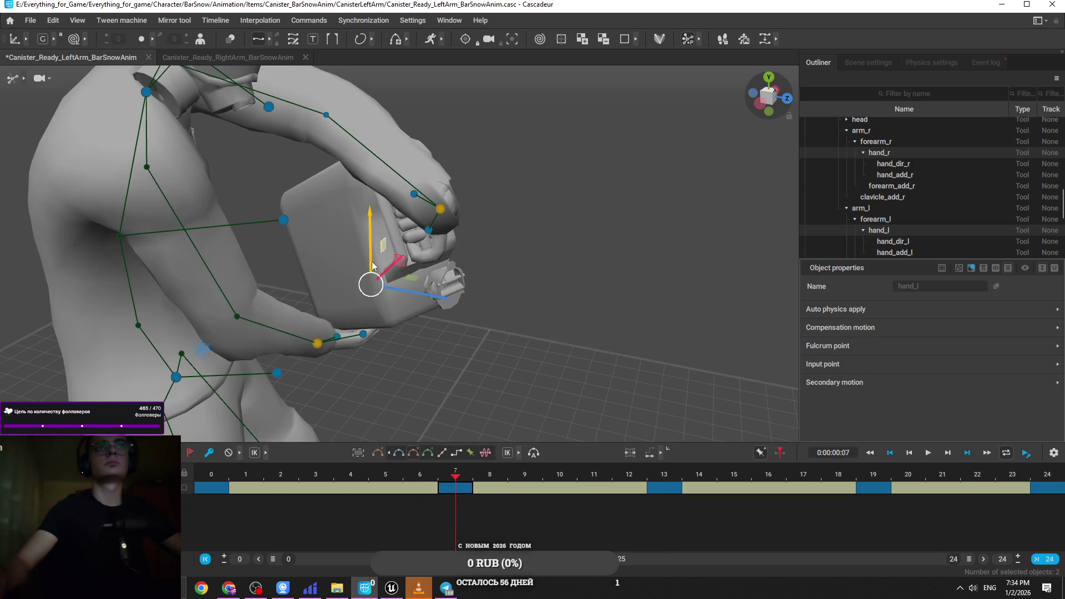
{"action": "left_click", "coordinate": [874, 475]}
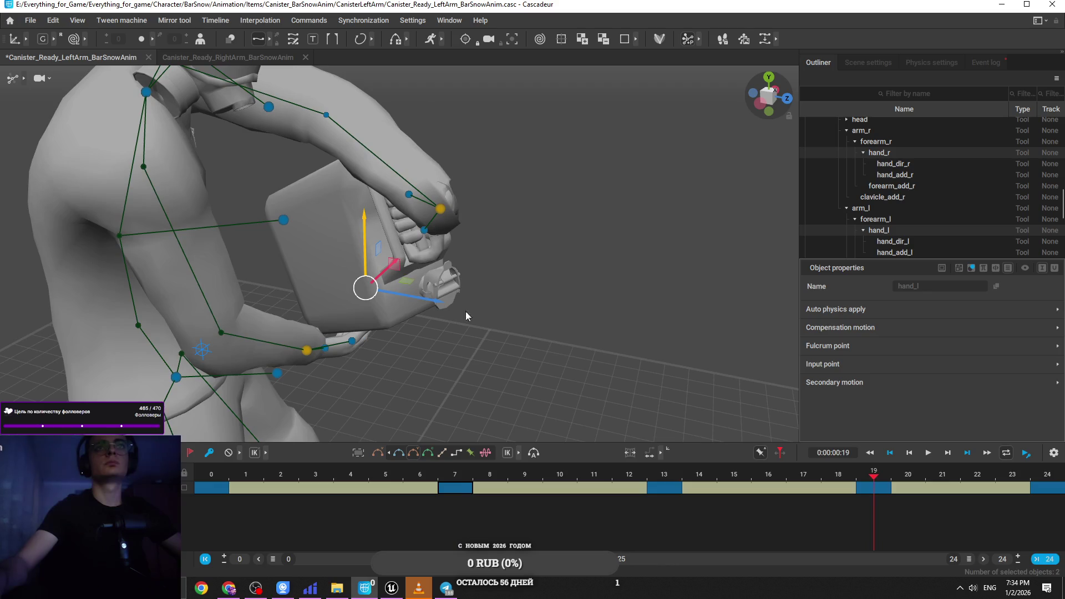
{"action": "key", "text": "space"}
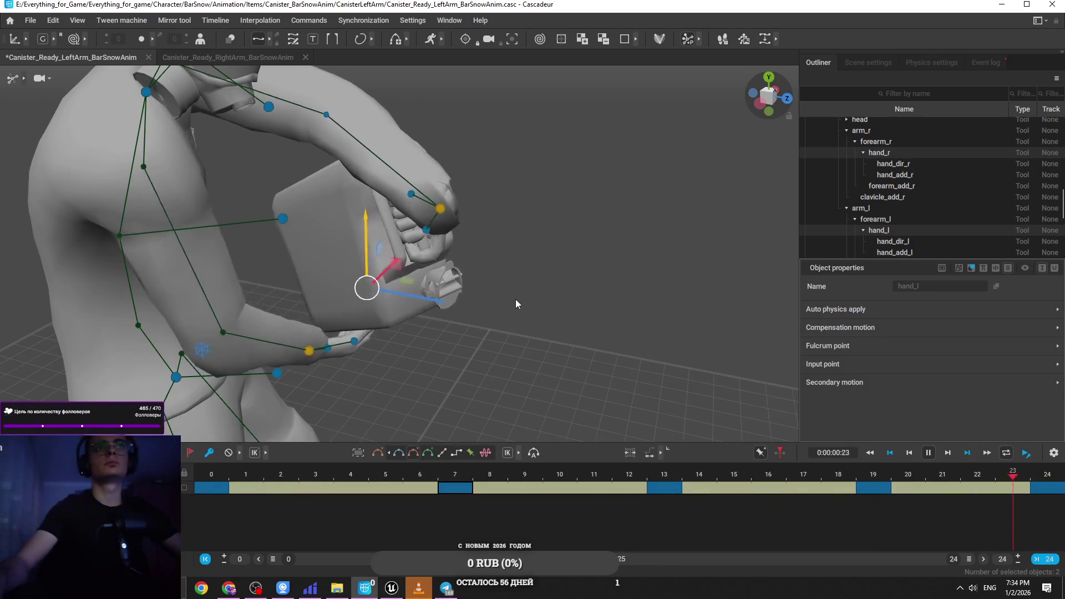
{"action": "left_click", "coordinate": [516, 304]}
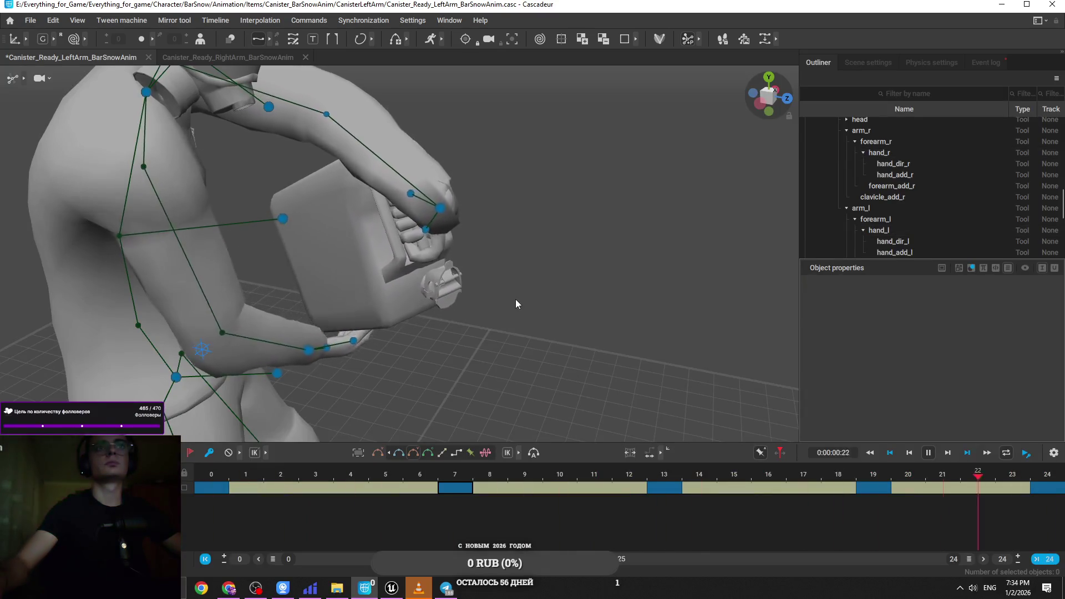
{"action": "key", "text": "space"}
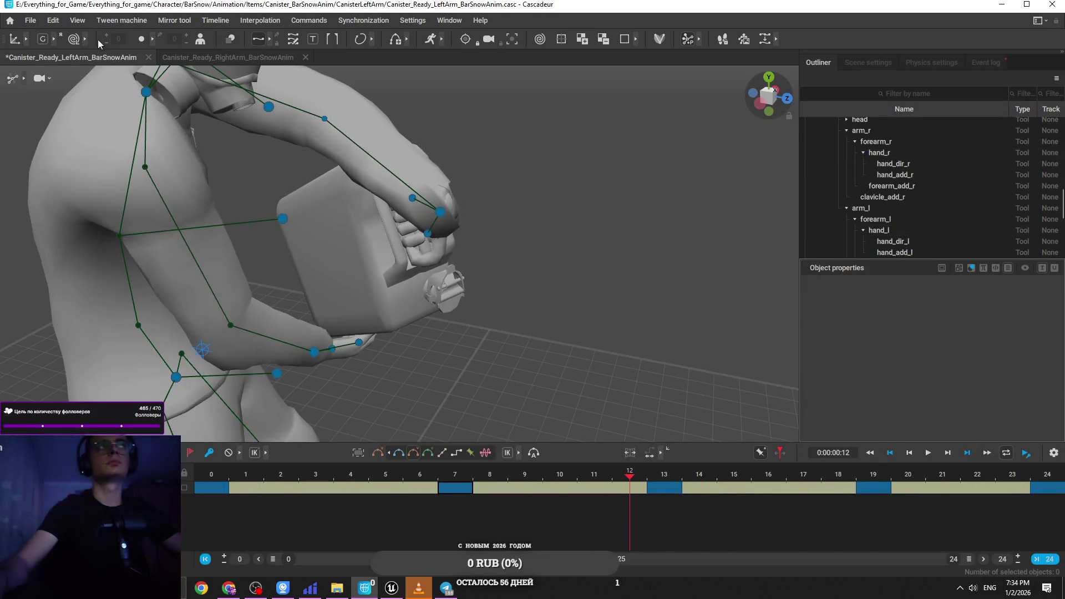
Step: Export FBX/DAE over Canister_Ready_LeftArm_BarSnowAnim, confirm the replace, and return to Unreal
{"action": "left_click", "coordinate": [36, 24]}
{"action": "mouse_move", "coordinate": [77, 131]}
{"action": "left_click", "coordinate": [188, 131]}
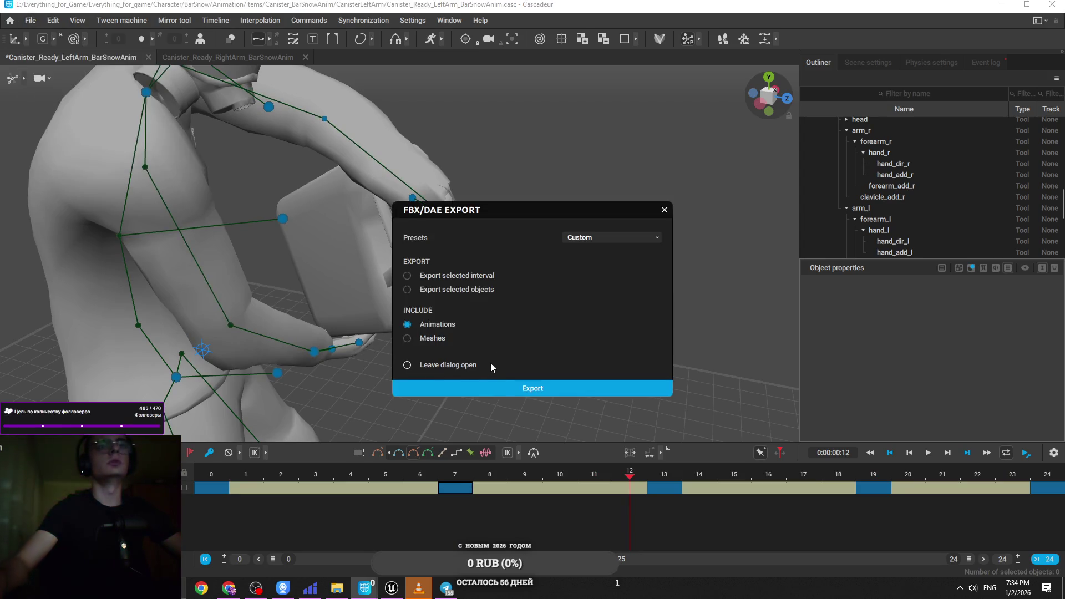
{"action": "left_click", "coordinate": [504, 388]}
{"action": "left_click", "coordinate": [304, 129]}
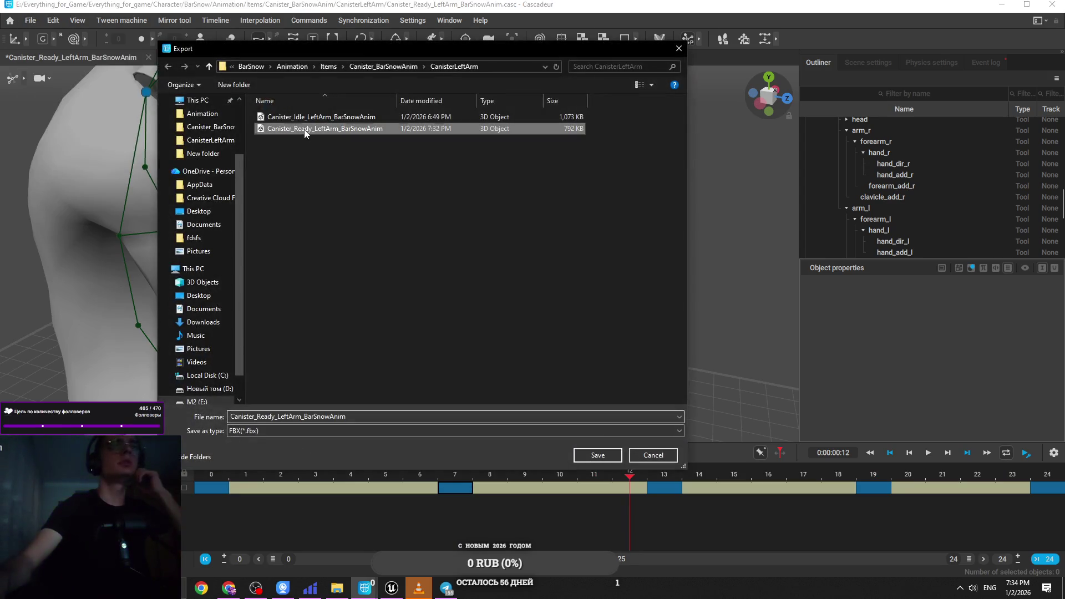
{"action": "left_click", "coordinate": [597, 455]}
{"action": "left_click", "coordinate": [566, 294]}
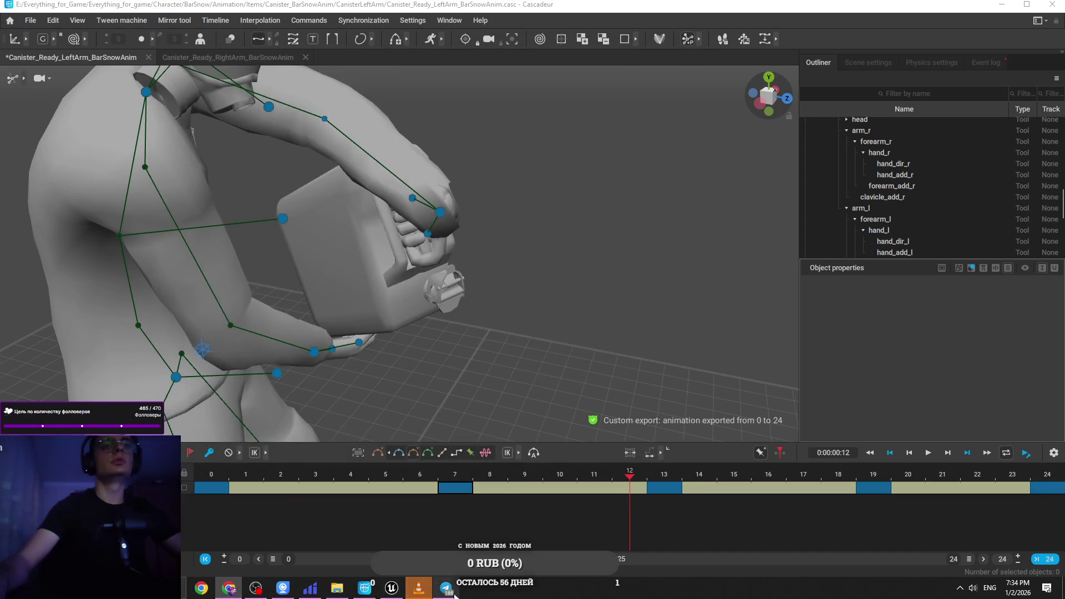
{"action": "left_click", "coordinate": [392, 588]}
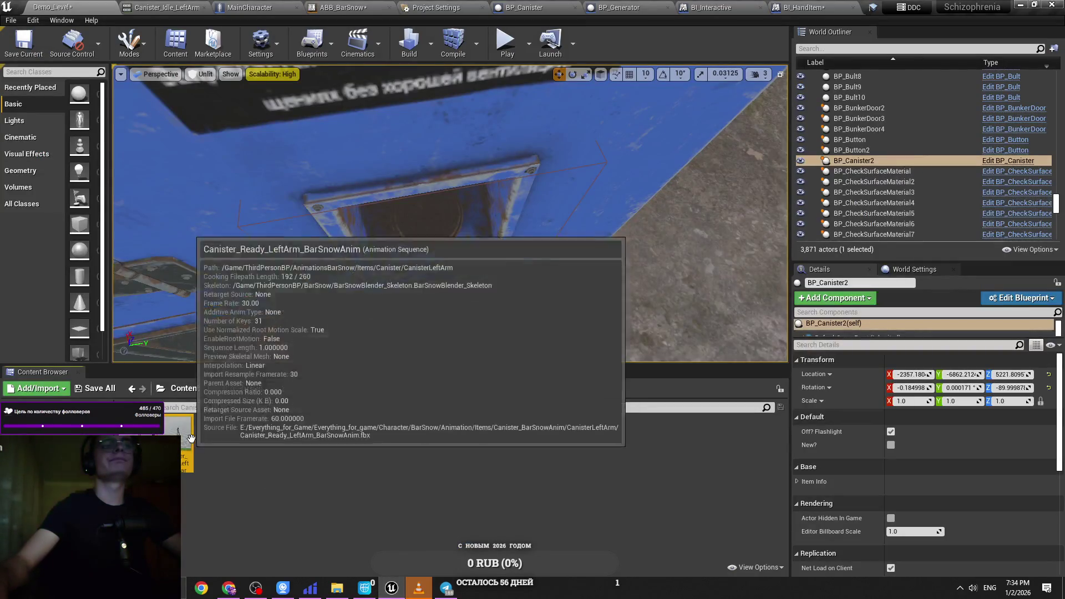
Step: Close the Project Settings tab and bring up the ABB_BarSnow AnimGraph
{"action": "left_click", "coordinate": [258, 8]}
{"action": "left_click", "coordinate": [388, 7]}
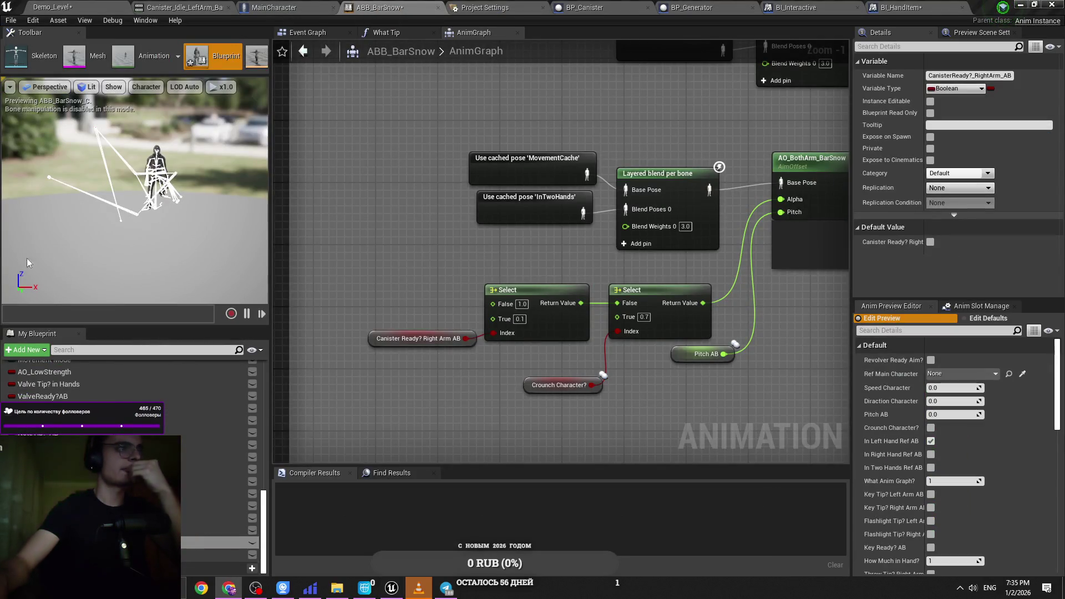
{"action": "left_click", "coordinate": [272, 7]}
{"action": "left_click_drag", "start_coordinate": [480, 7], "coordinate": [187, 5]}
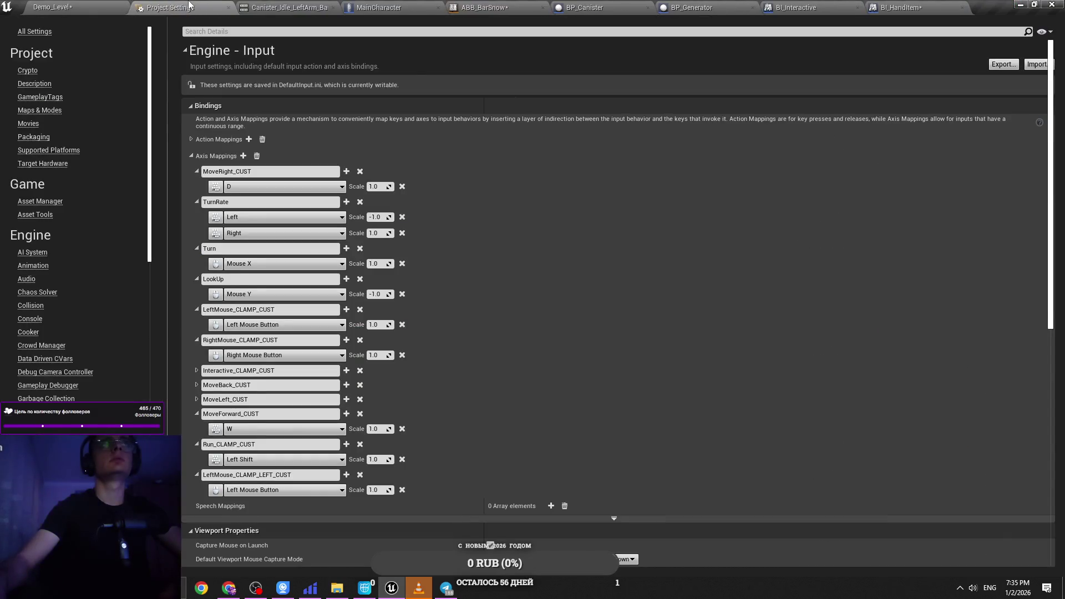
{"action": "left_click", "coordinate": [228, 7]}
{"action": "left_click", "coordinate": [380, 7]}
{"action": "scroll", "coordinate": [458, 229], "scroll_direction": "up", "scroll_amount": 2}
{"action": "scroll", "coordinate": [438, 250], "scroll_direction": "down", "scroll_amount": 5}
{"action": "scroll", "coordinate": [732, 389], "scroll_direction": "up", "scroll_amount": 6}
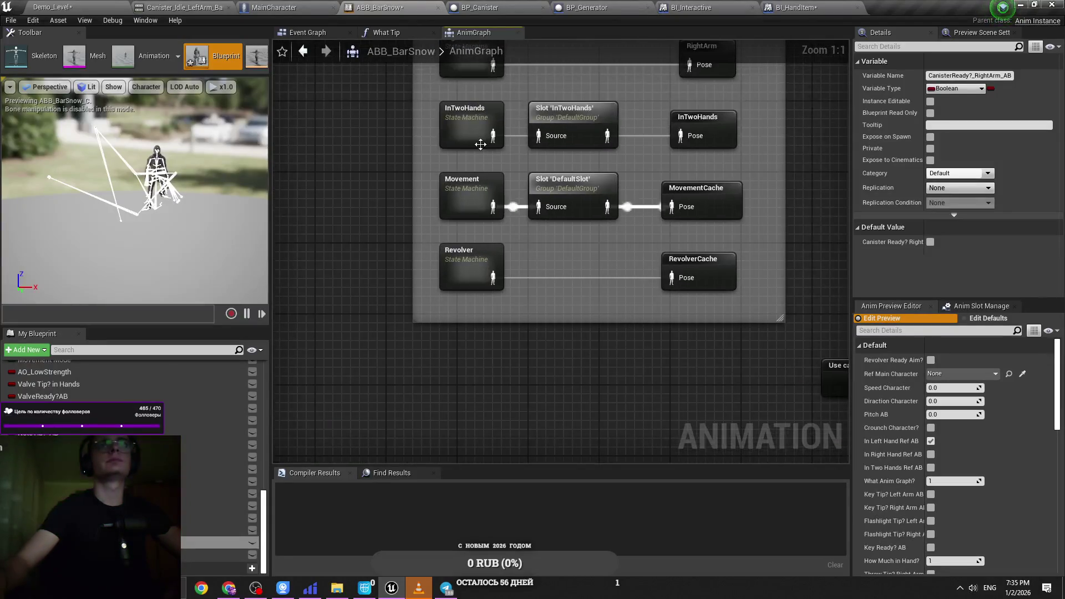
Step: Open the InTwoHands state machine and look over the Canister_Ready_RightArm state
{"action": "double_click", "coordinate": [480, 144]}
{"action": "left_click", "coordinate": [562, 291]}
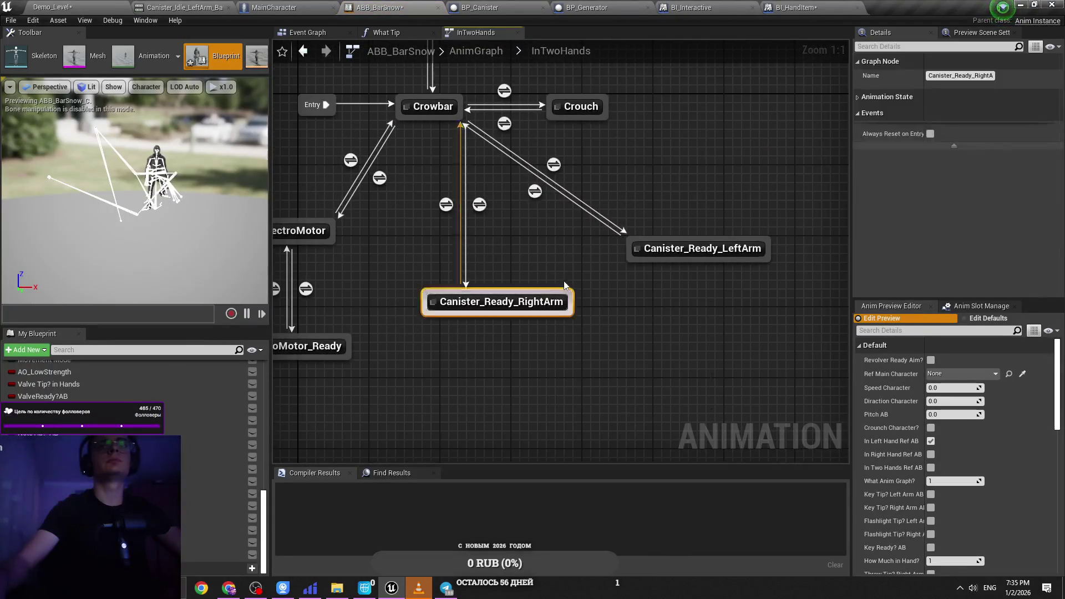
{"action": "left_click", "coordinate": [572, 261]}
{"action": "left_click", "coordinate": [570, 302]}
{"action": "left_click", "coordinate": [596, 320]}
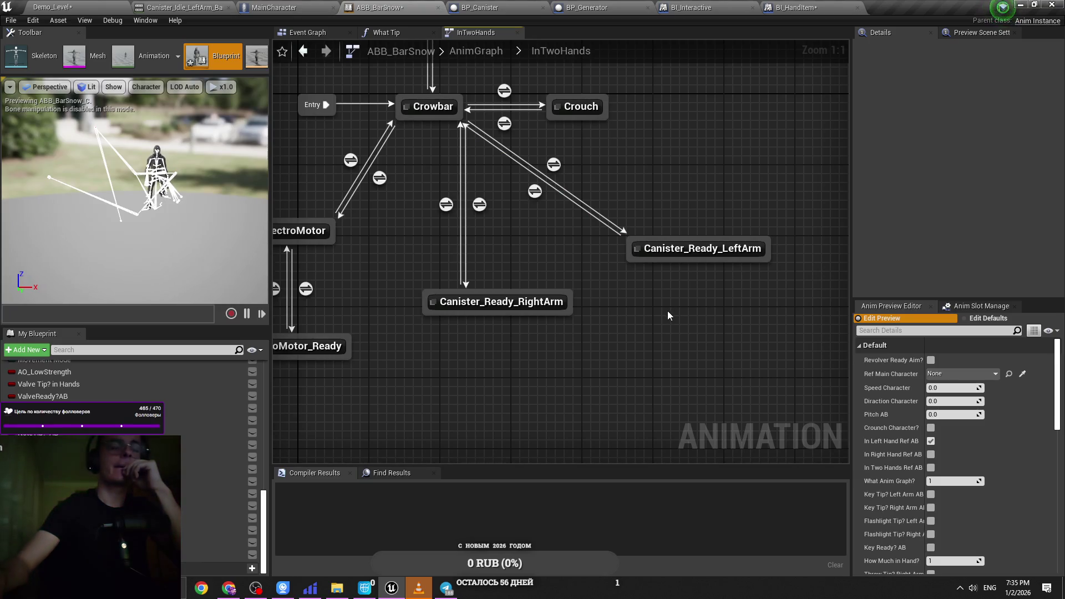
Step: Delete the Play node inside Canister_Ready_LeftArm, apply it, and return to Demo_Level
{"action": "double_click", "coordinate": [693, 249]}
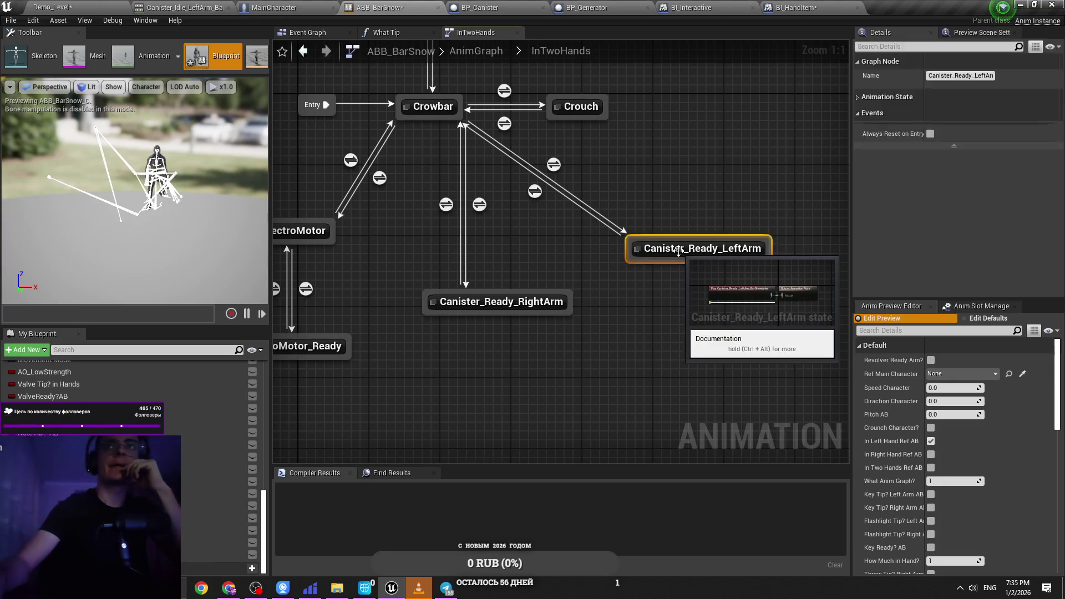
{"action": "key", "text": "Delete"}
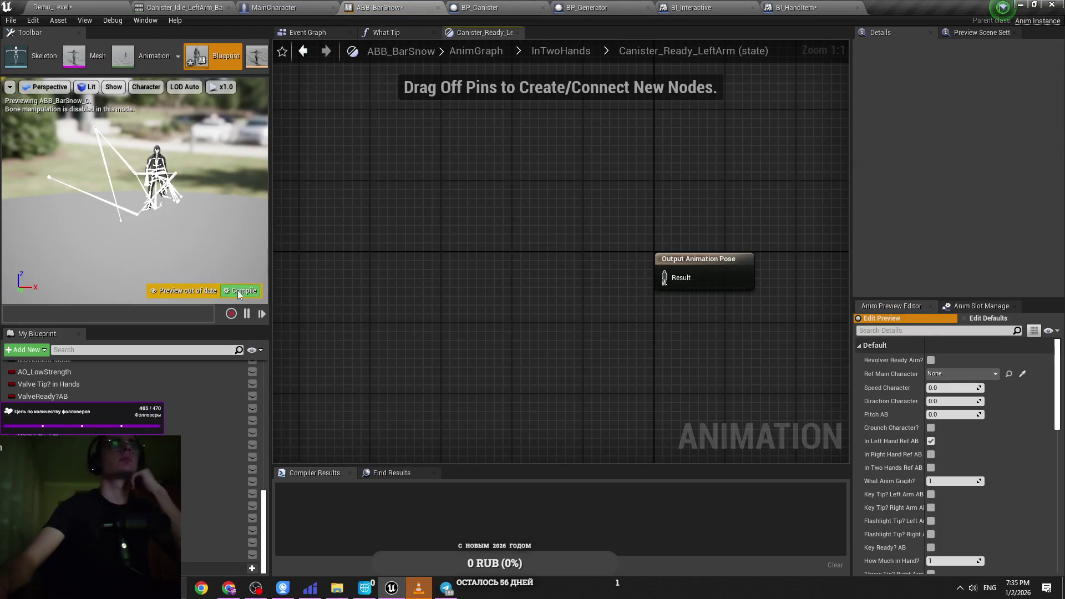
{"action": "key", "text": "F7"}
{"action": "left_click_drag", "start_coordinate": [370, 6], "coordinate": [166, 7]}
{"action": "left_click", "coordinate": [52, 7]}
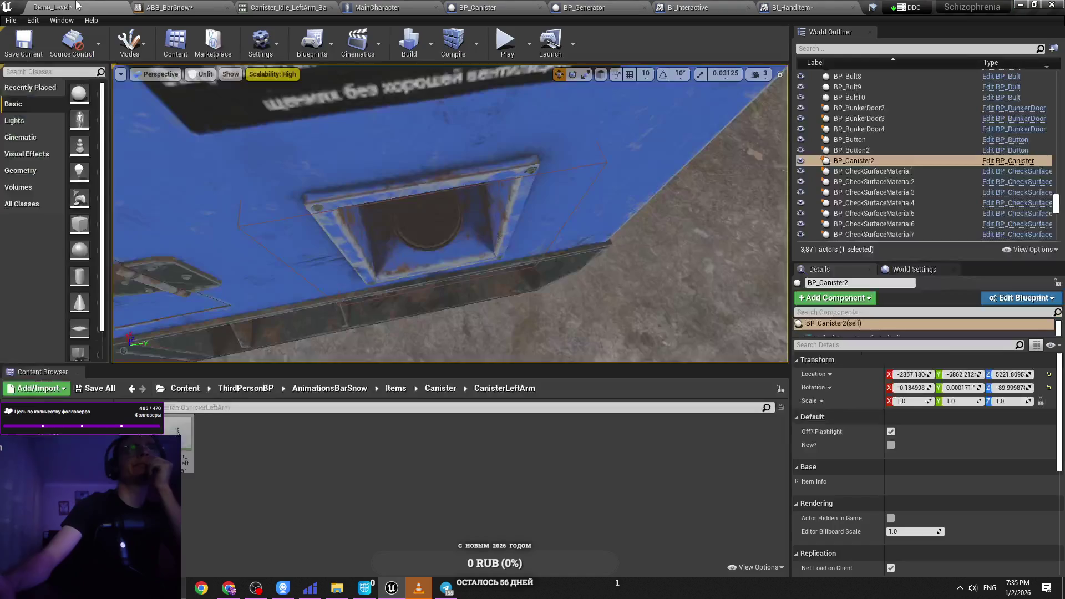
Step: Delete the Canister_Ready_LeftArm_BarSnowAnim asset and select its FBX in the CanisterLeftArm Explorer folder
{"action": "left_click", "coordinate": [178, 442]}
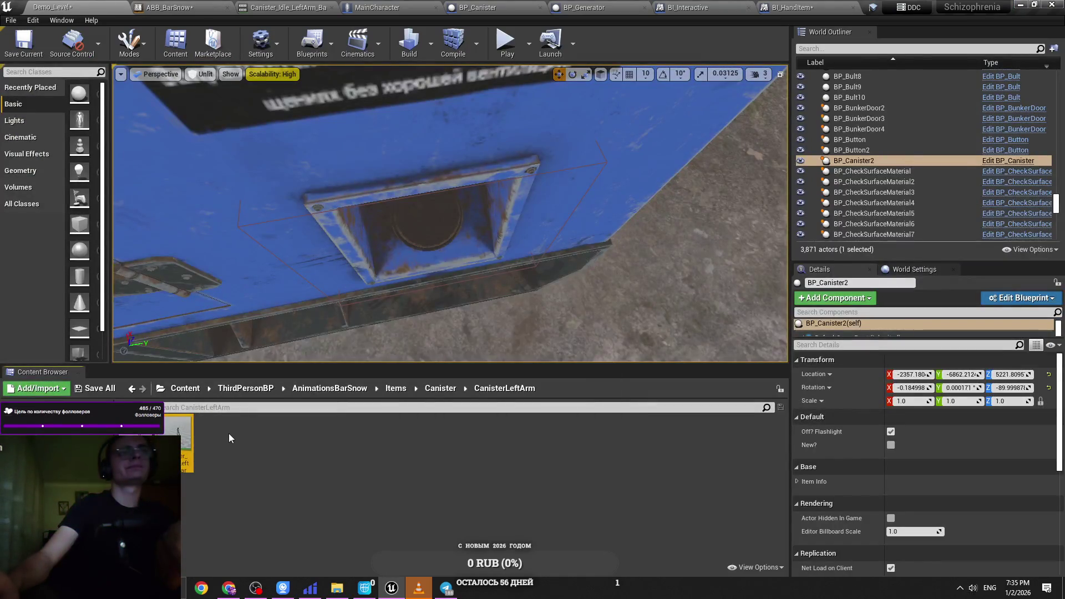
{"action": "key", "text": "Delete"}
{"action": "left_click", "coordinate": [453, 469]}
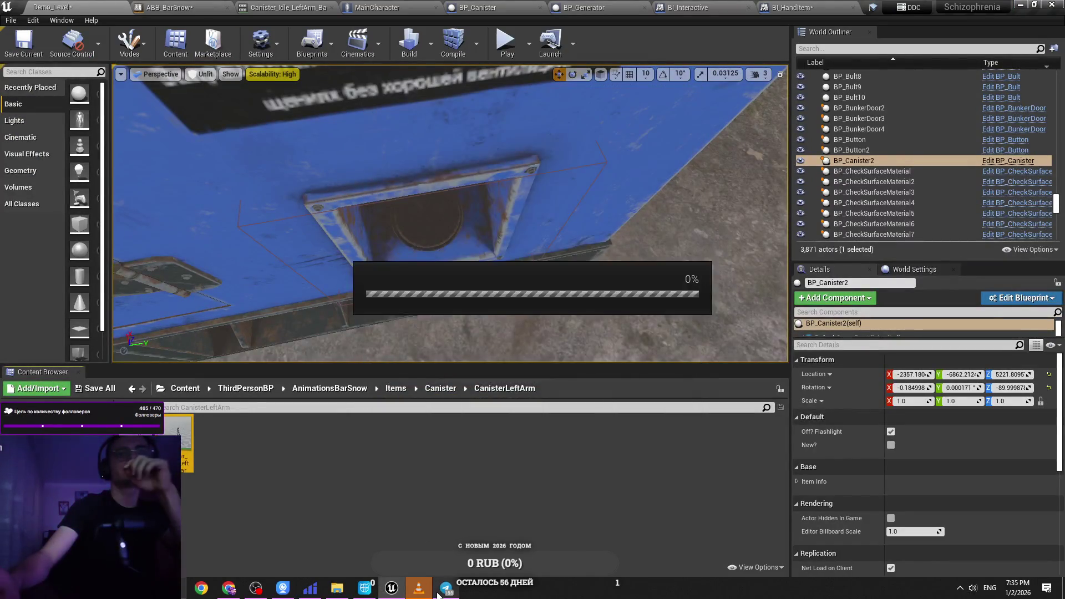
{"action": "left_click", "coordinate": [336, 588]}
{"action": "left_click", "coordinate": [413, 302]}
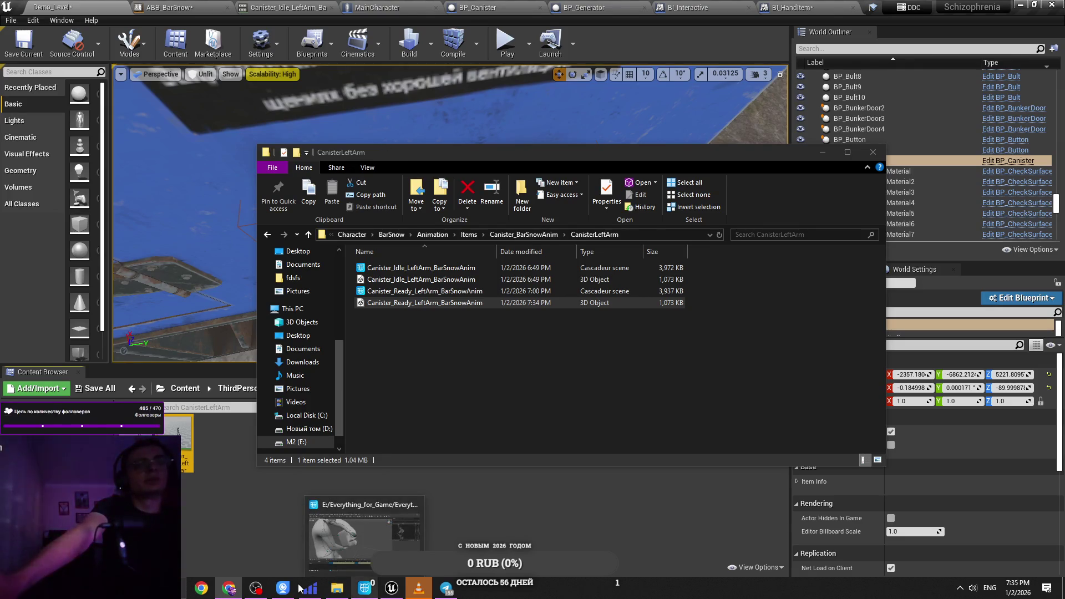
Step: Bring the CanisterLeftArm Explorer window forward, then minimize it to reveal the UE4 editor
{"action": "mouse_move", "coordinate": [268, 590]}
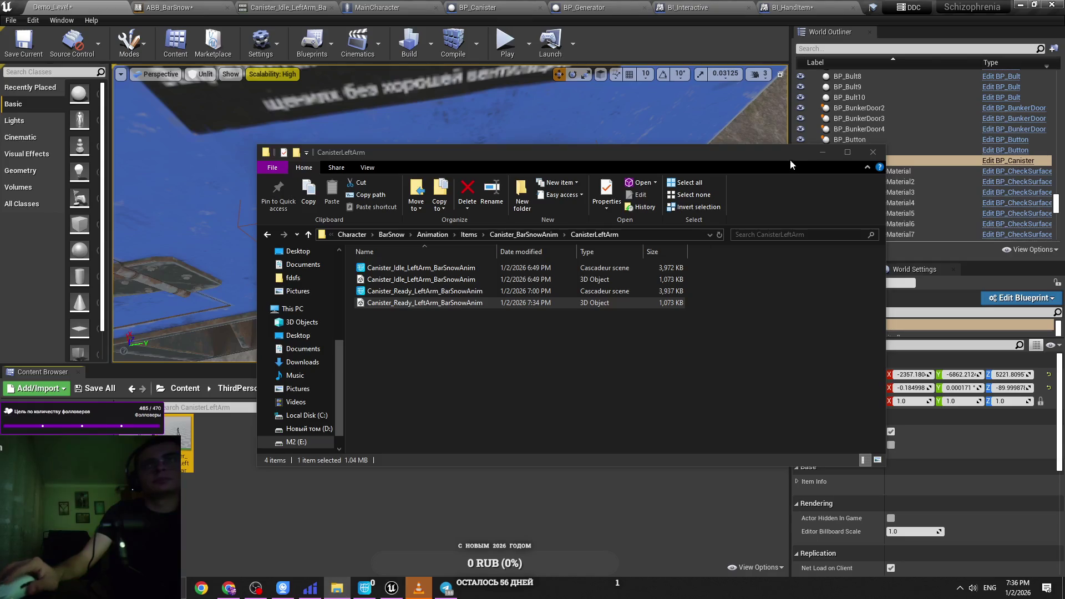
{"action": "left_click", "coordinate": [337, 588]}
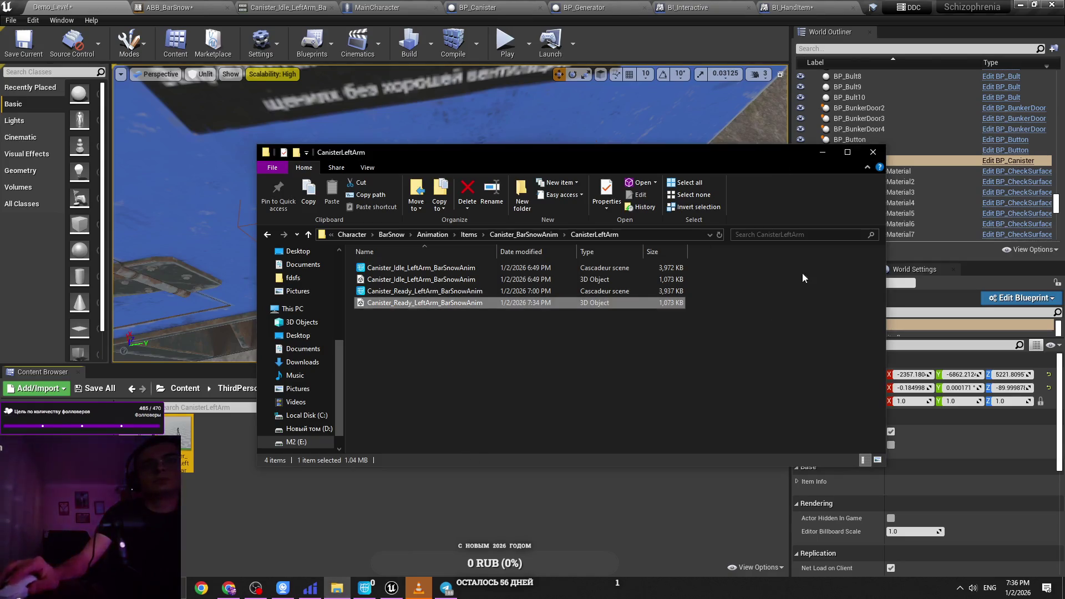
{"action": "left_click", "coordinate": [391, 588]}
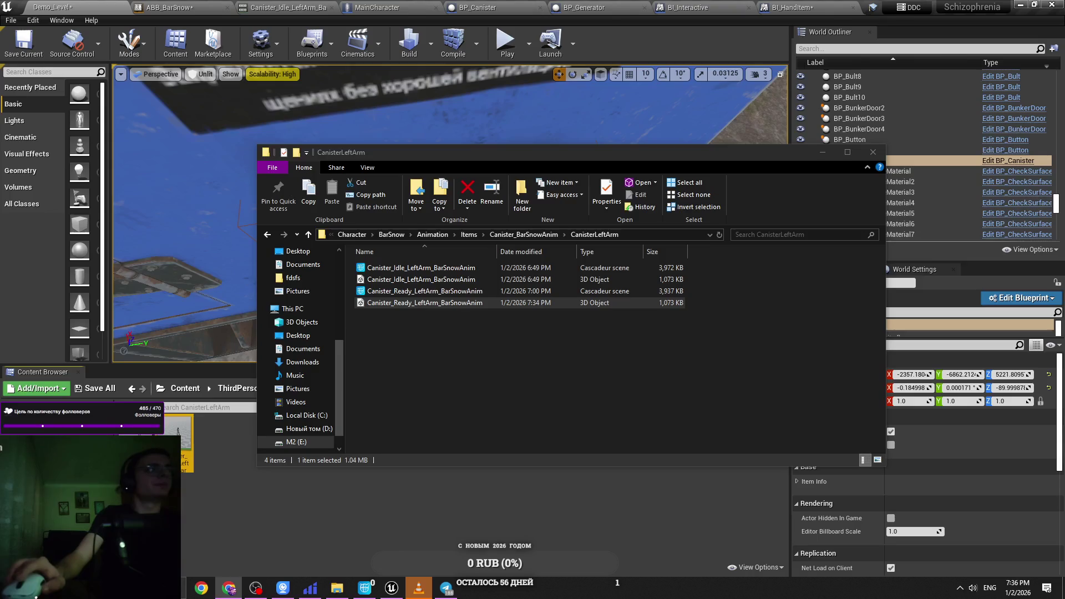
{"action": "mouse_move", "coordinate": [459, 584]}
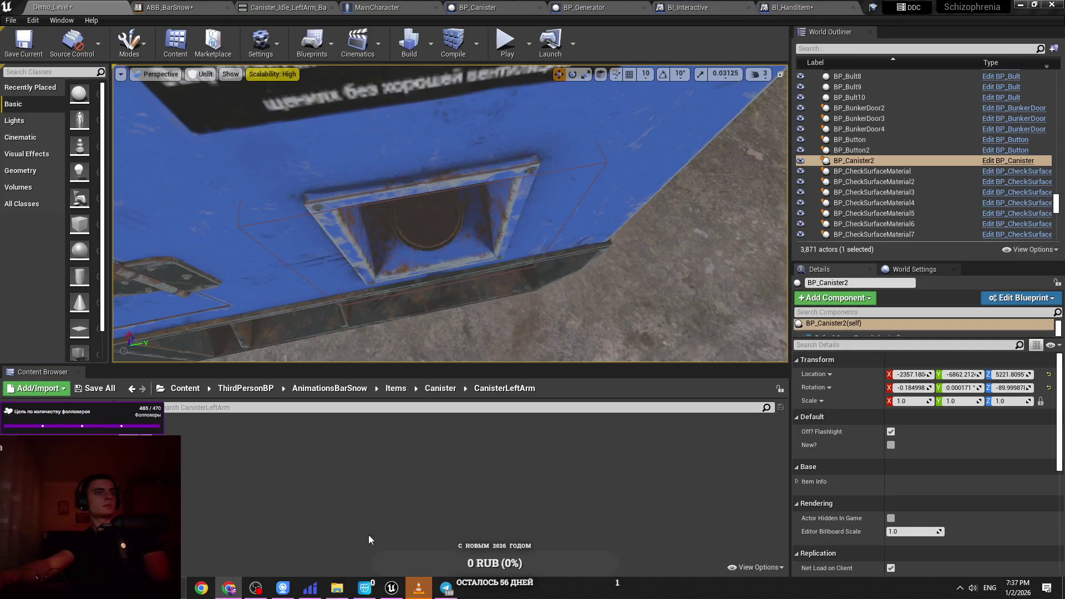
Step: Drag Canister_Ready_LeftArm_BarSnowAnim.fbx into the Content Browser and import it with BarSnowBlender_Skeleton
{"action": "left_click", "coordinate": [398, 535]}
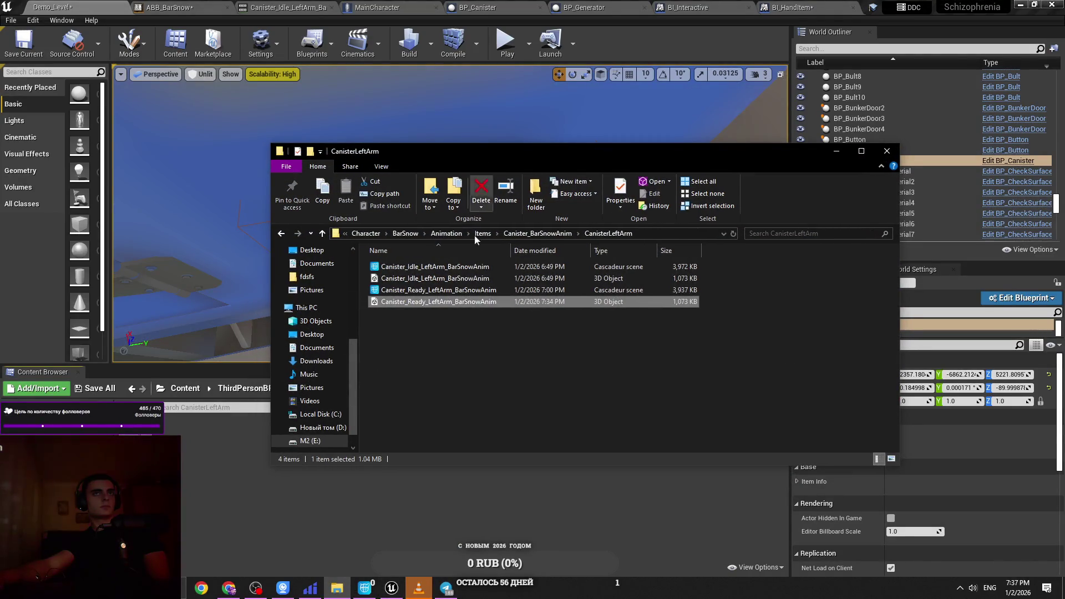
{"action": "left_click_drag", "start_coordinate": [452, 312], "coordinate": [360, 442]}
{"action": "left_click_drag", "start_coordinate": [422, 301], "coordinate": [199, 479]}
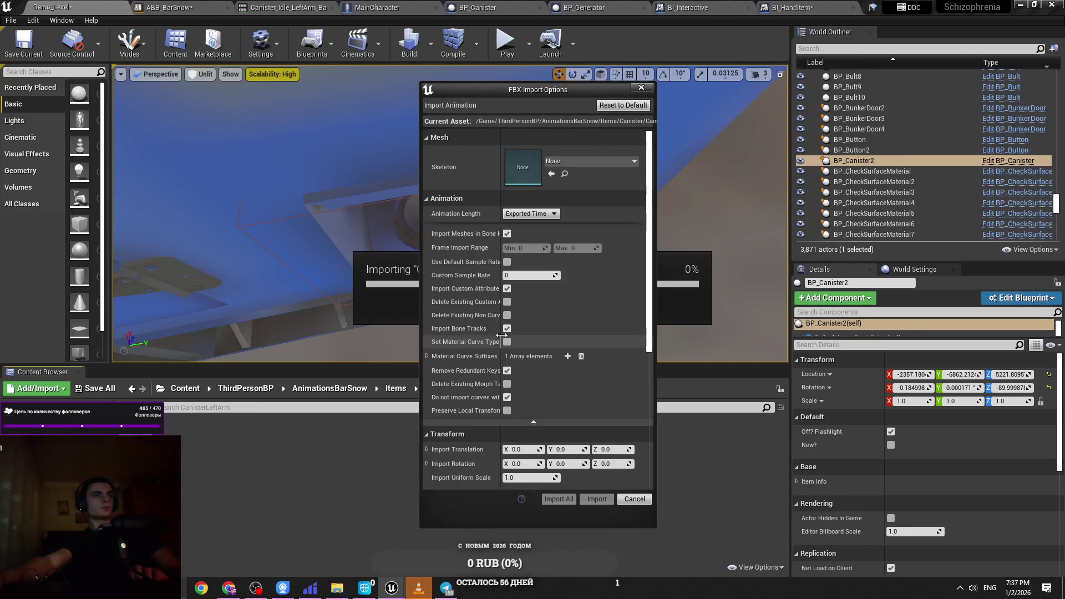
{"action": "left_click", "coordinate": [572, 164]}
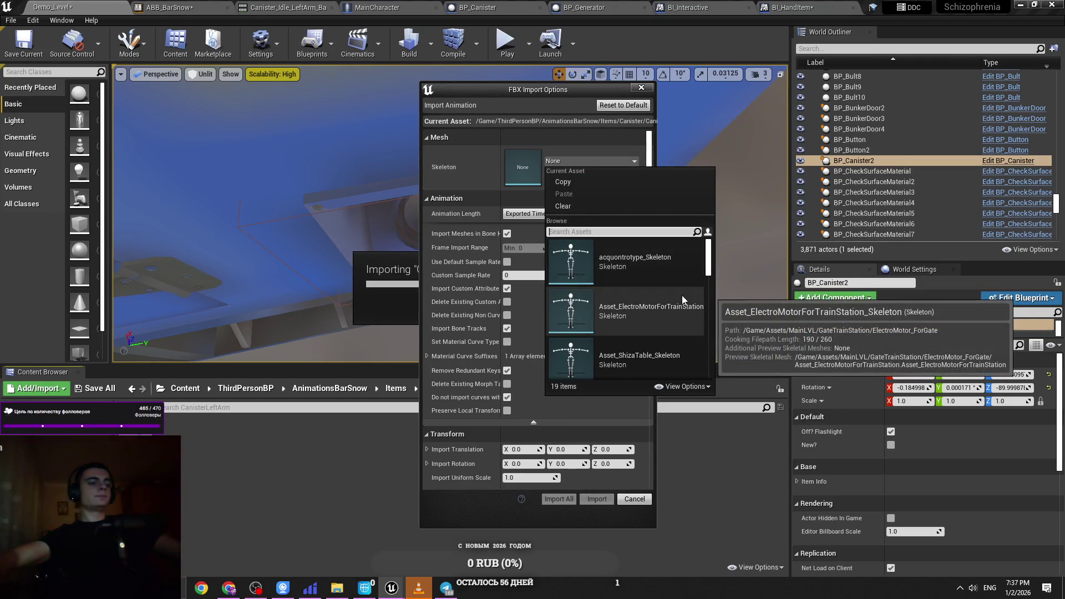
{"action": "type", "text": "bar"}
{"action": "left_click", "coordinate": [650, 274]}
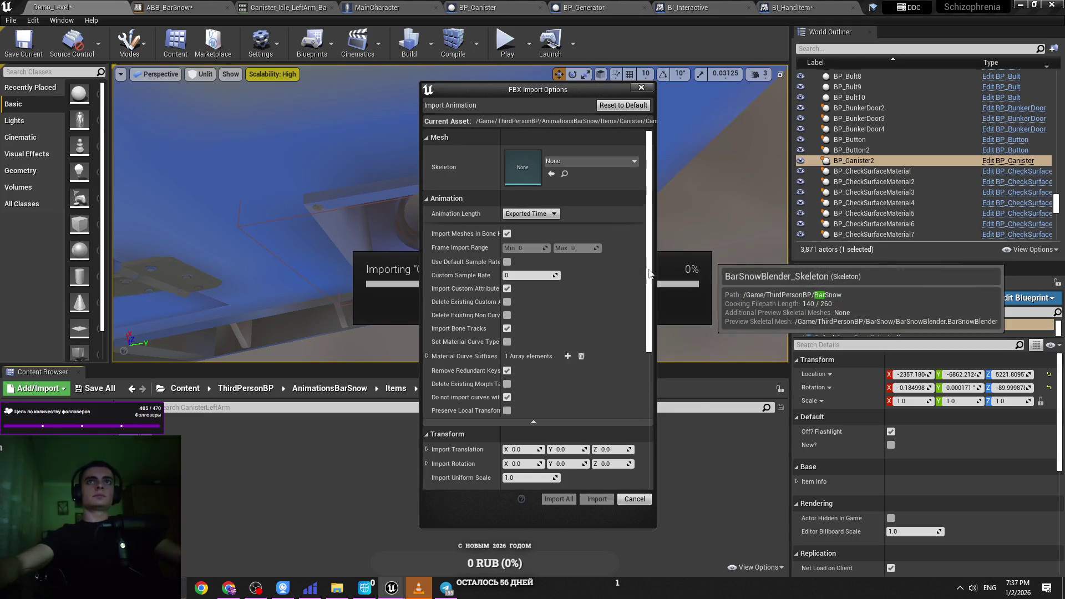
{"action": "left_click", "coordinate": [596, 499]}
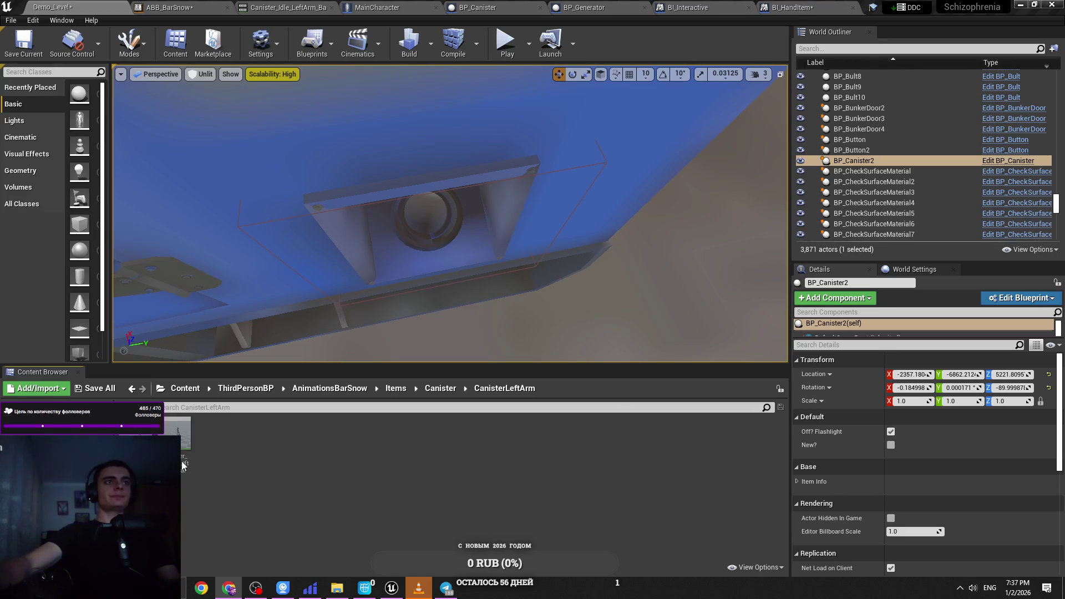
{"action": "left_click_drag", "start_coordinate": [399, 233], "coordinate": [407, 229]}
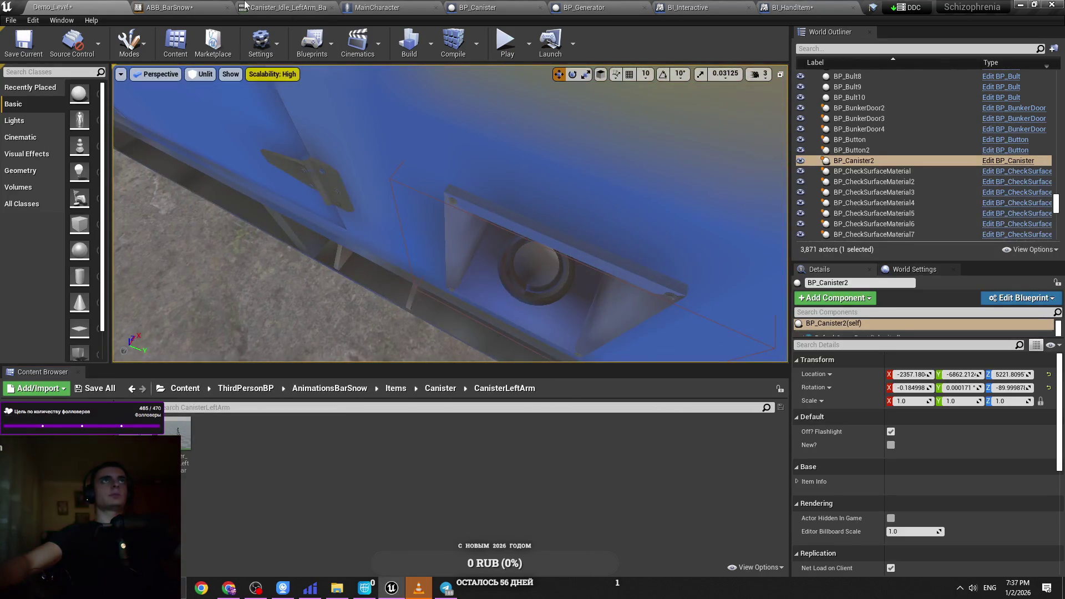
Step: Select the reimported Canister_Ready_LeftArm animation asset and open it for editing
{"action": "left_click", "coordinate": [183, 7]}
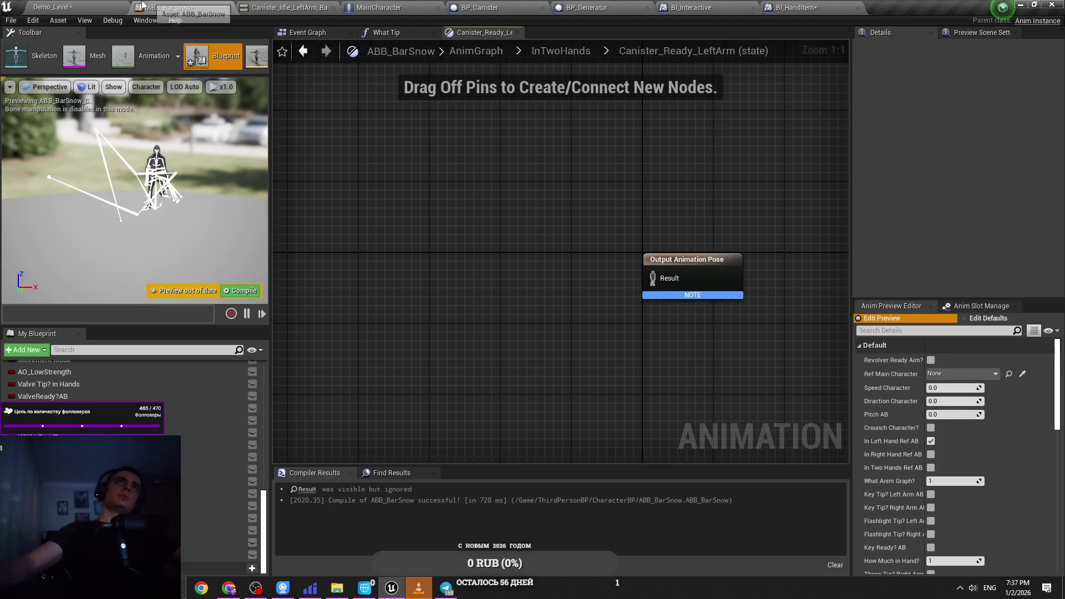
{"action": "key", "text": "ctrl+Tab"}
{"action": "left_click", "coordinate": [190, 449]}
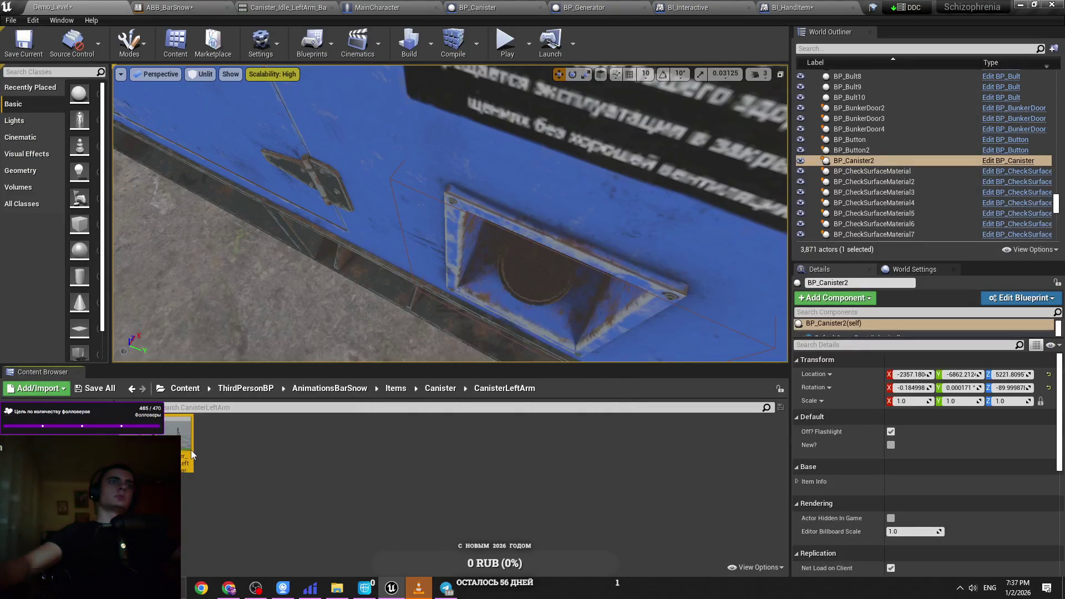
{"action": "key", "text": "ctrl+Tab"}
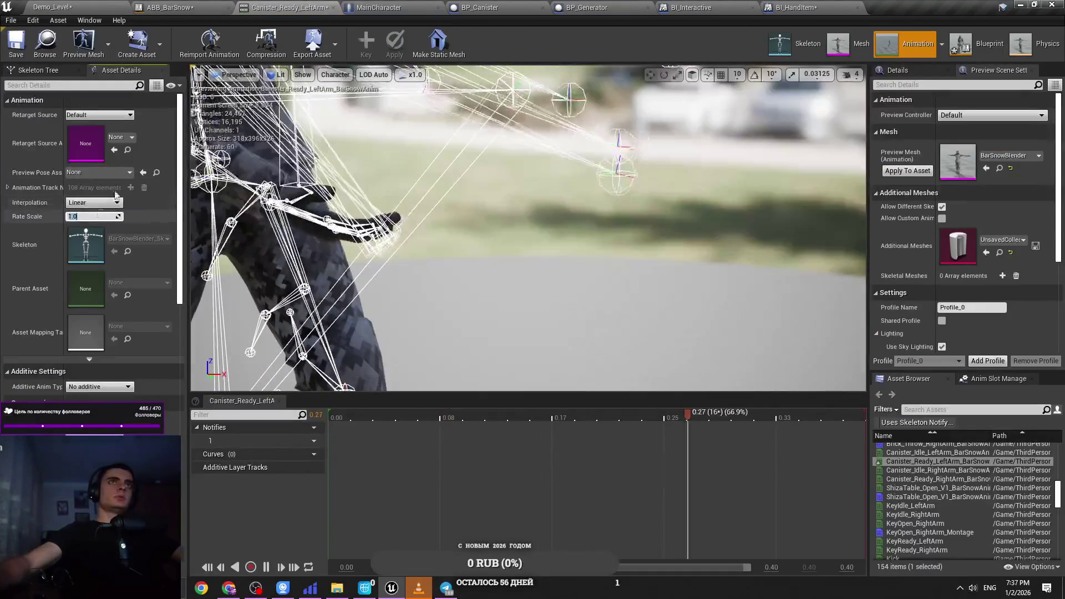
{"action": "type", "text": "0.2"}
Step: Change the animation's Rate Scale from 0.2 to 0.1, then return to the Demo_Level editor
{"action": "key", "text": "Return"}
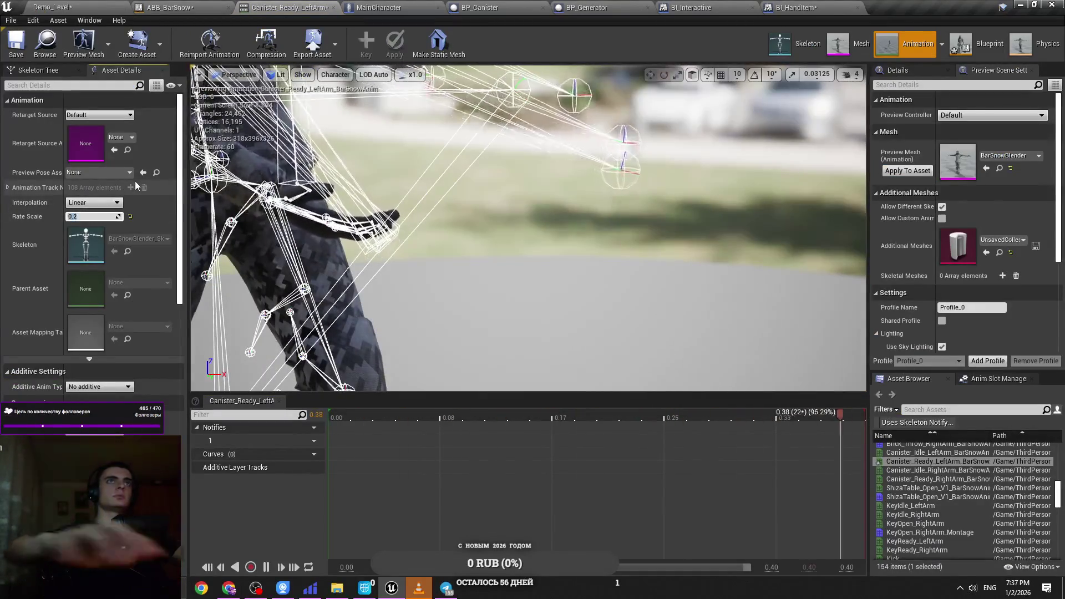
{"action": "type", "text": "0.1"}
{"action": "key", "text": "Return"}
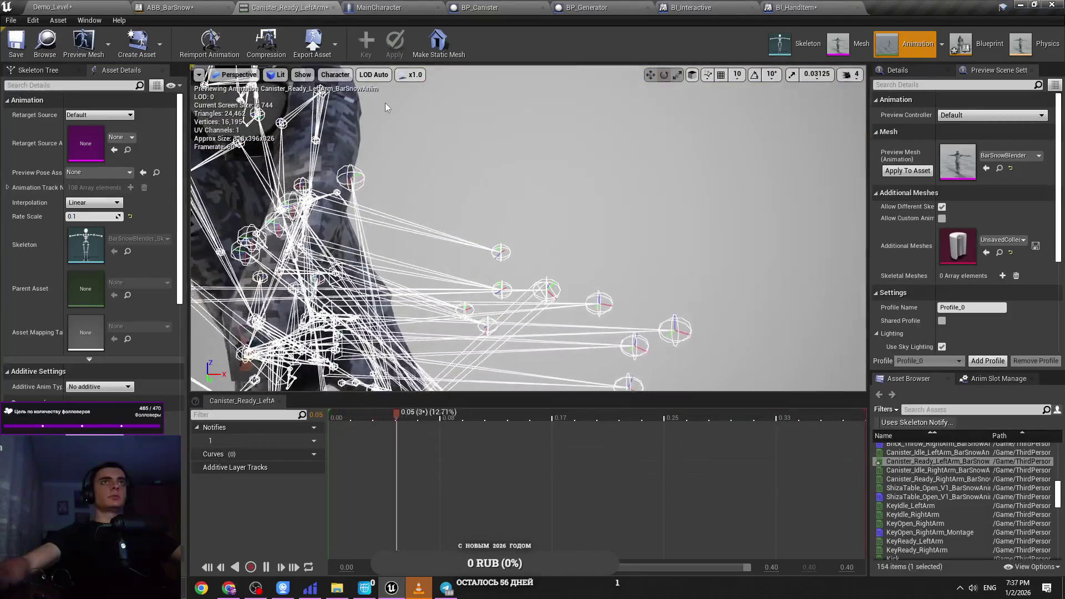
{"action": "left_click", "coordinate": [104, 5]}
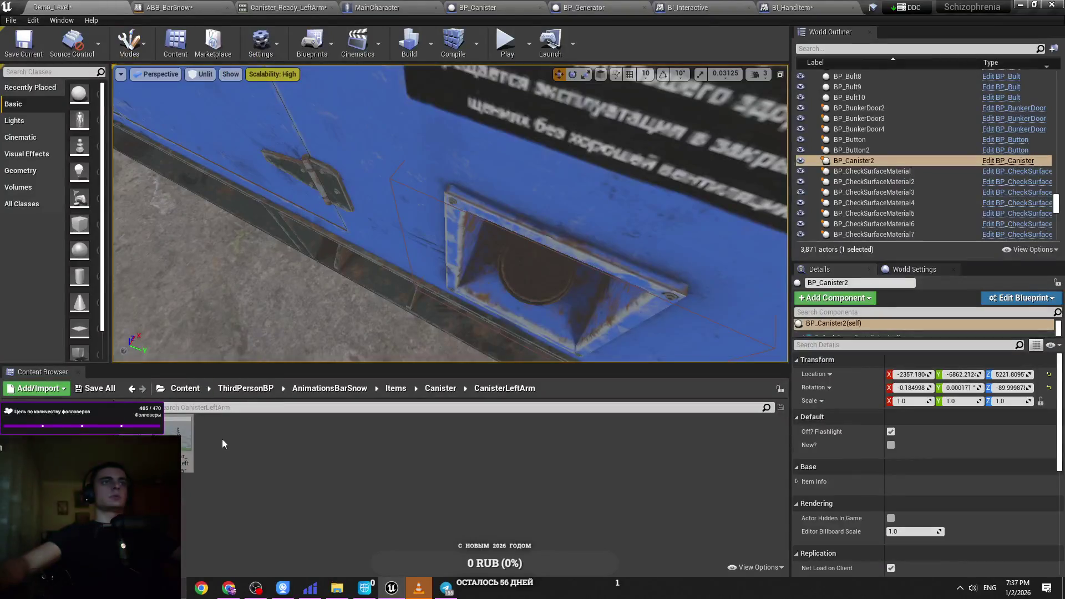